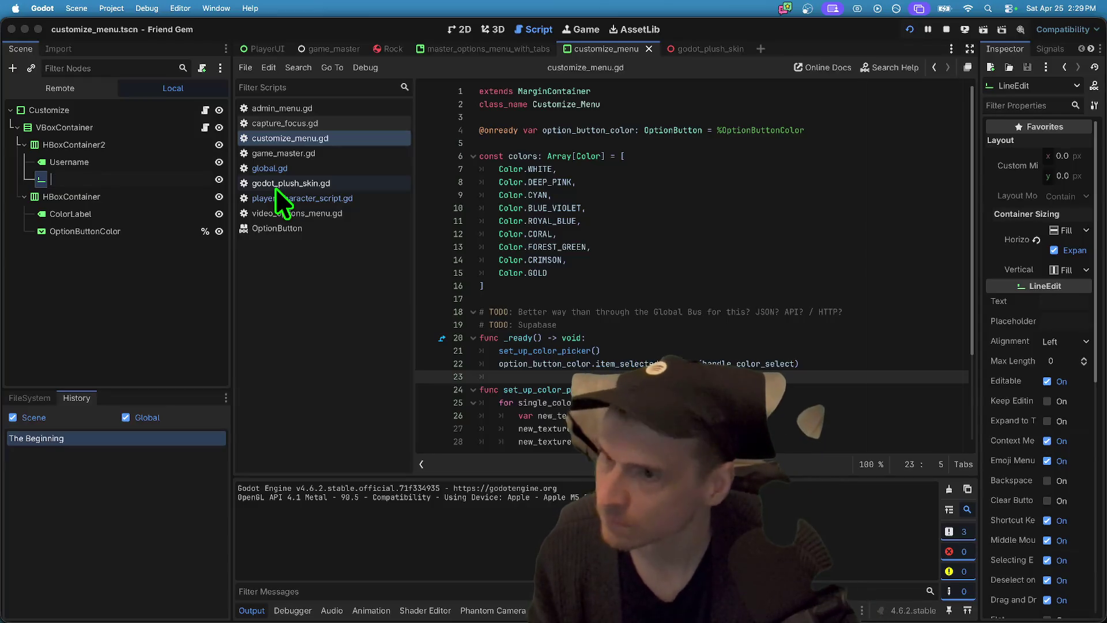
- Rename the customize menu's LineEdit node to InputUsername
key(Escape)
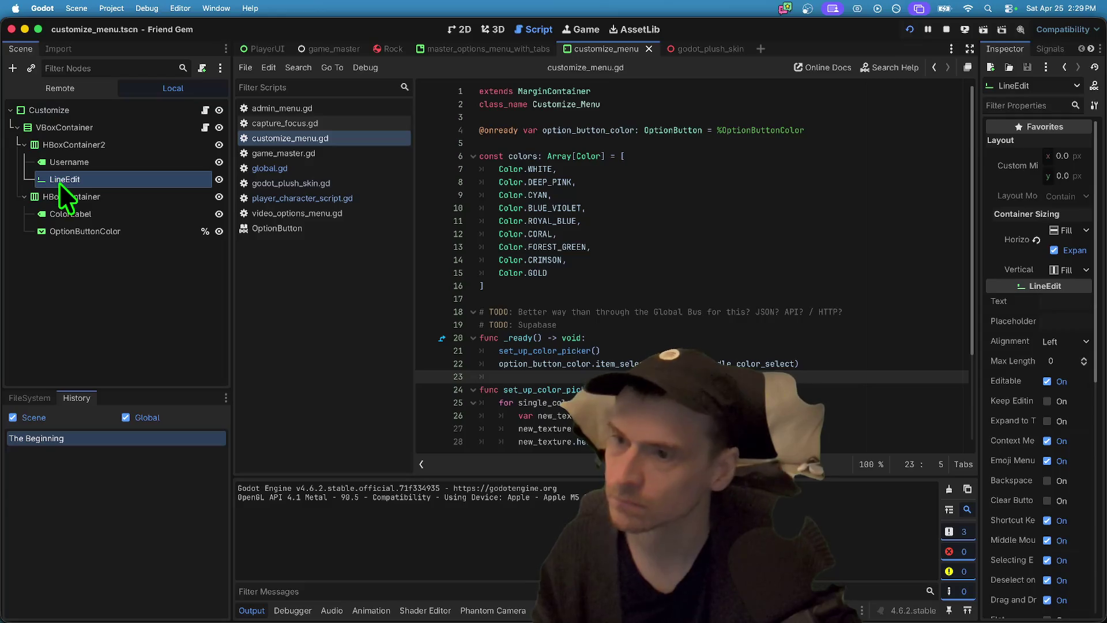
double_click(58, 182)
text(U)
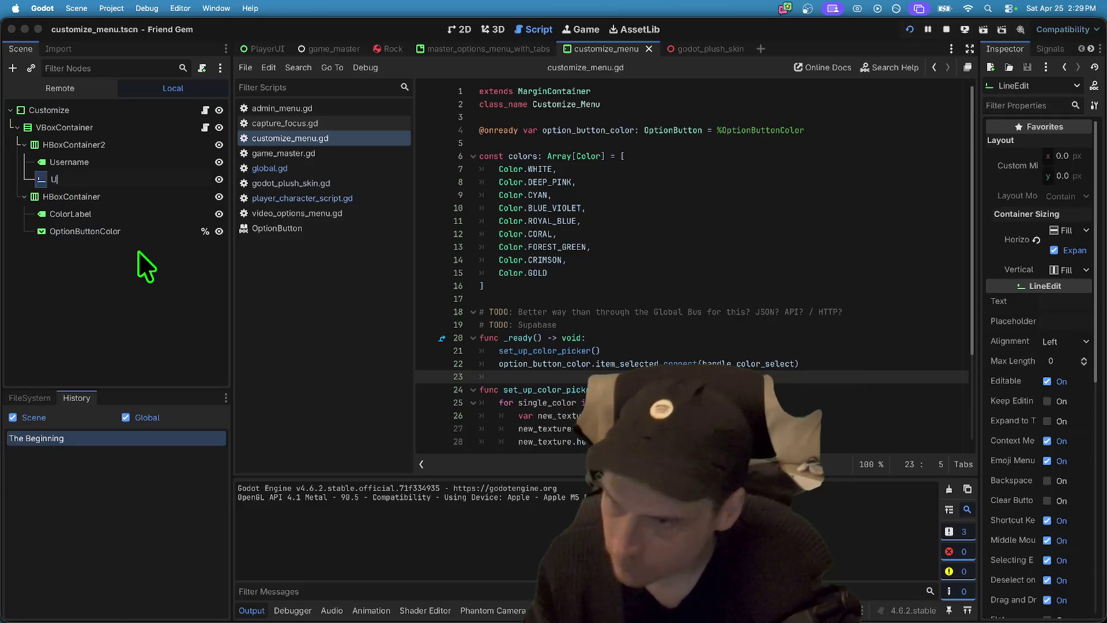
text(sernam)
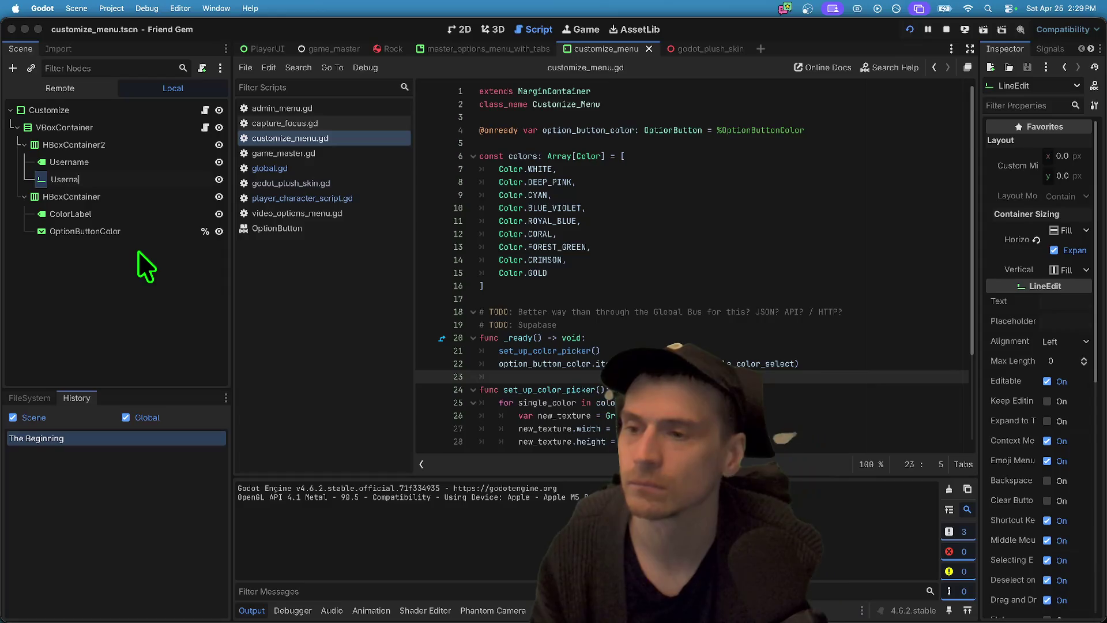
key(BackSpace)
key(BackSpace)
key(BackSpace)
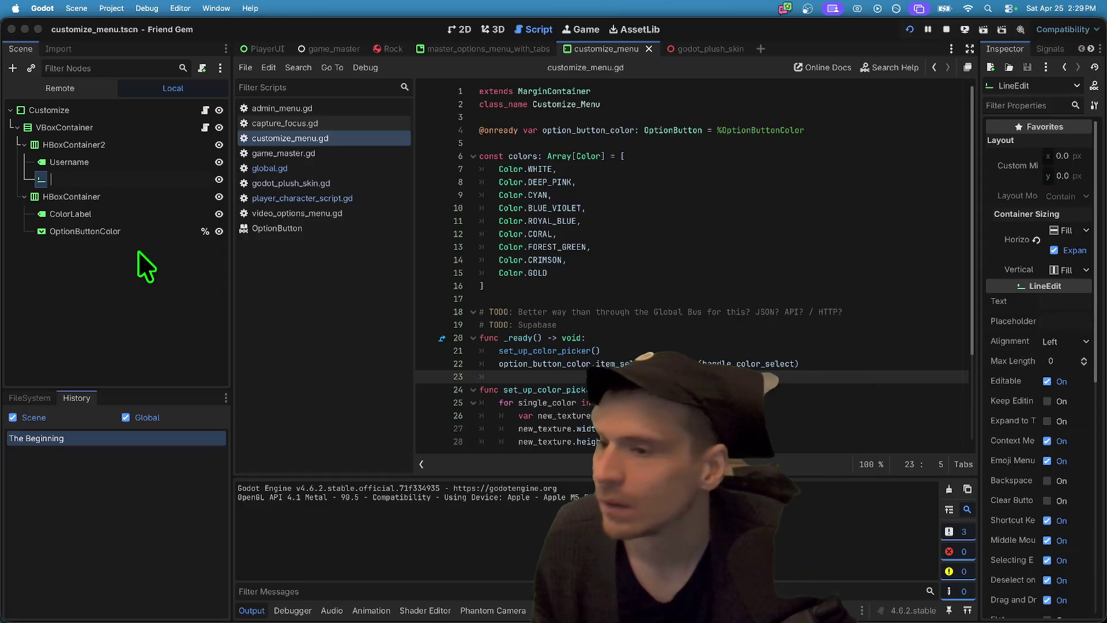
text(InputUsername)
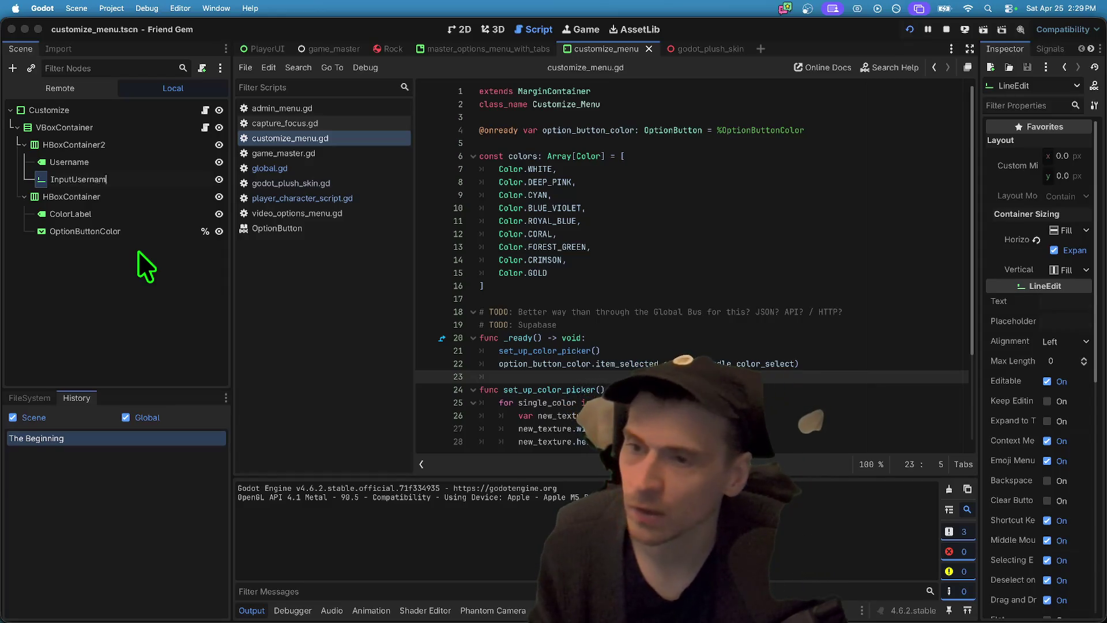
key(Return)
- Set InputUsername to Access as Unique Name
right_click(152, 178)
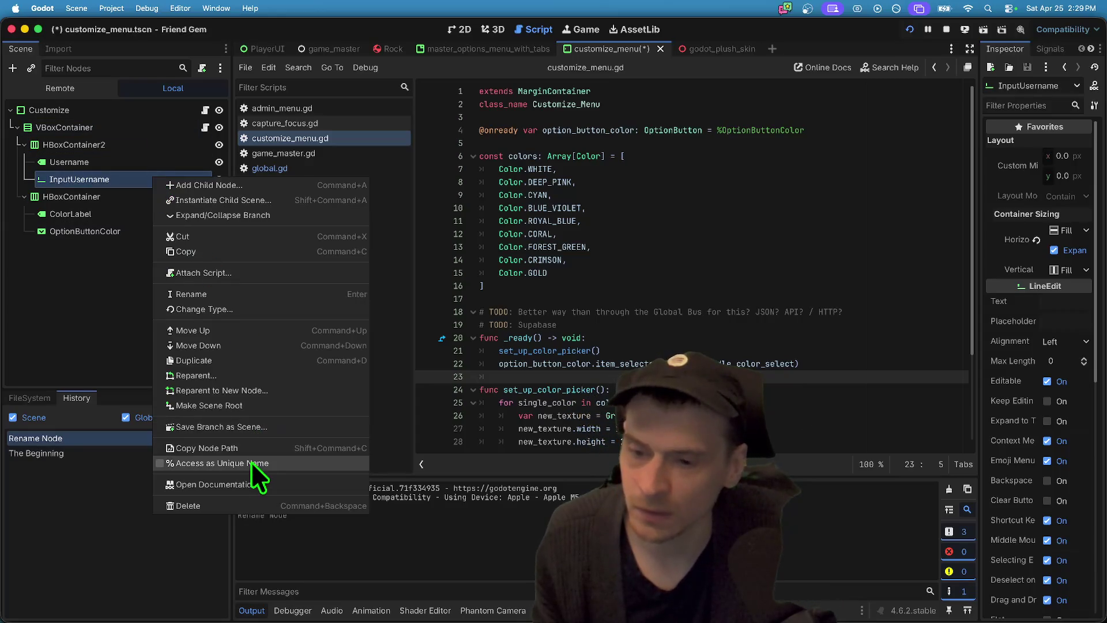
click(251, 463)
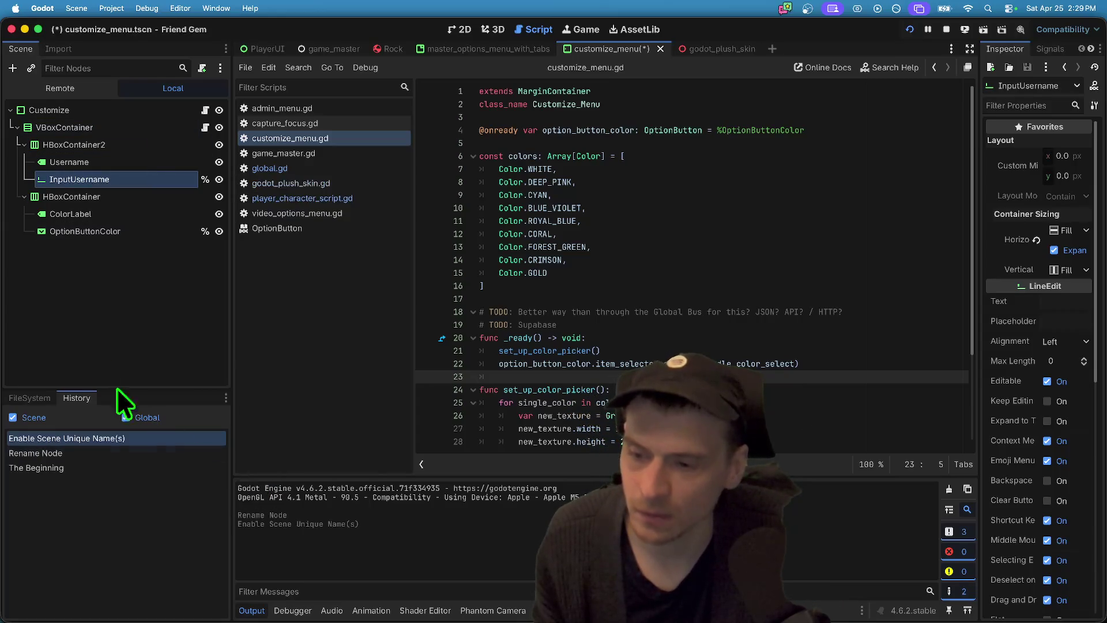
click(29, 398)
drag(79, 180, 709, 140)
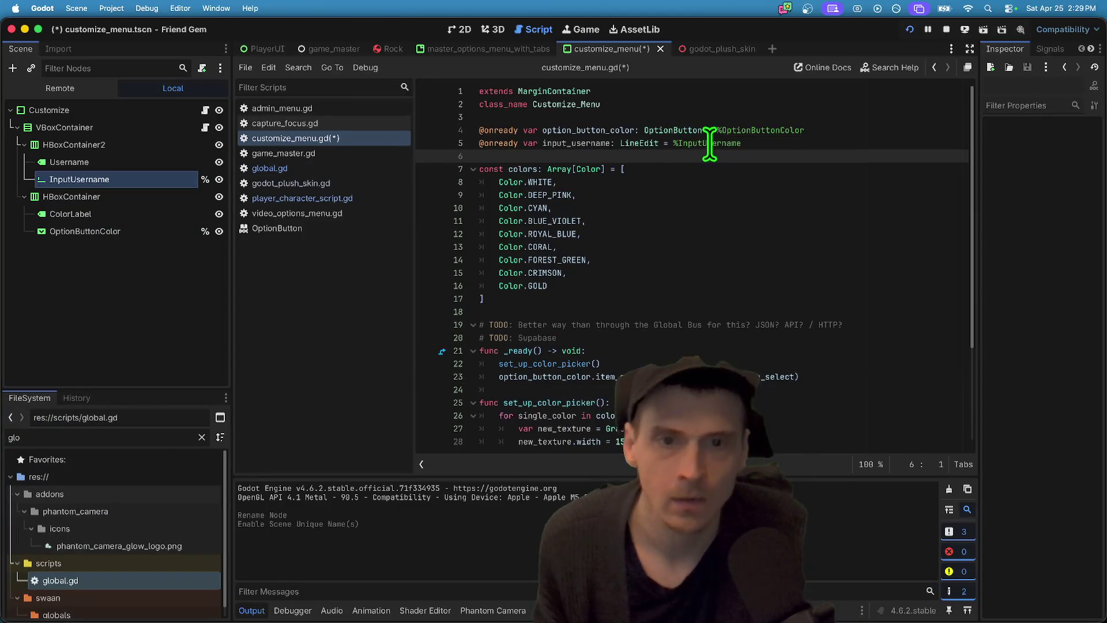
scroll(736, 354, down, 5)
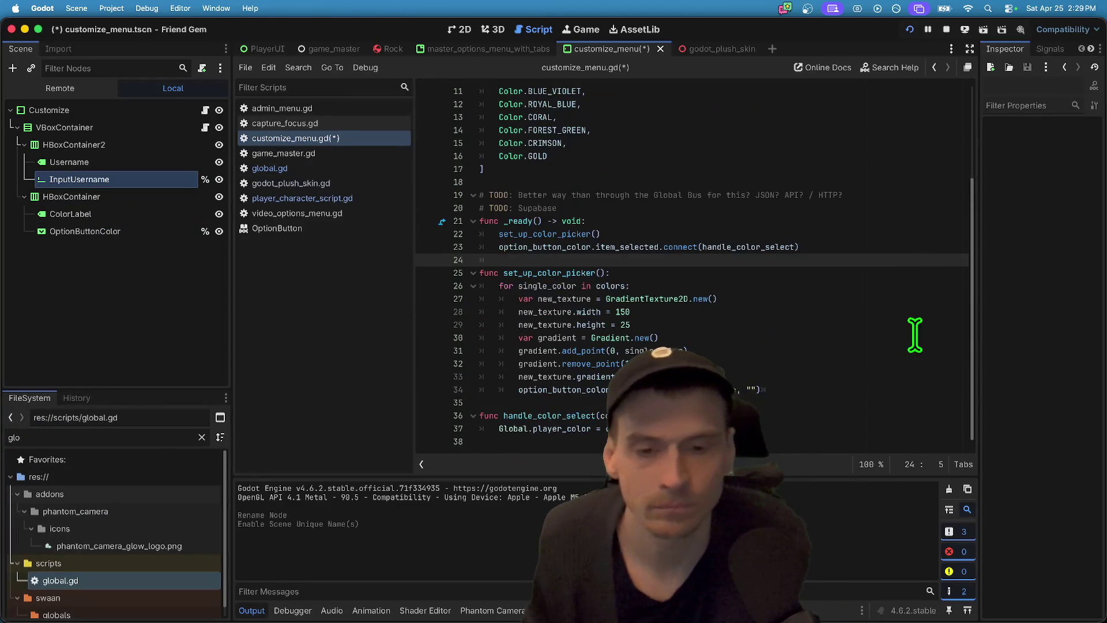
key(Up)
key(Return)
key(Return)
key(Up)
text(input_username.c)
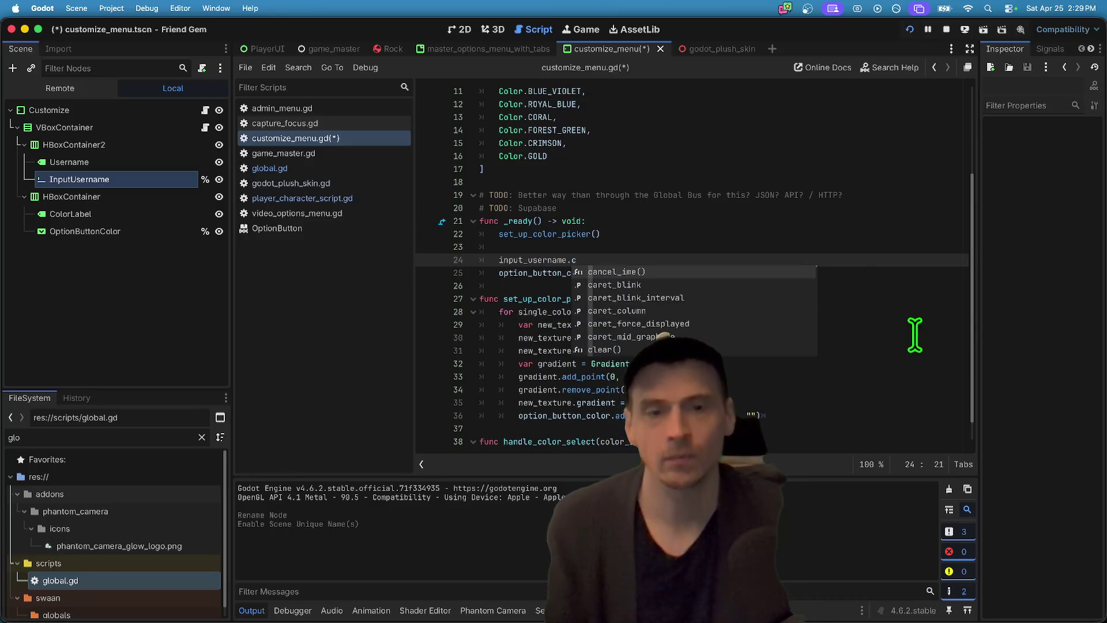
key(BackSpace)
text(va)
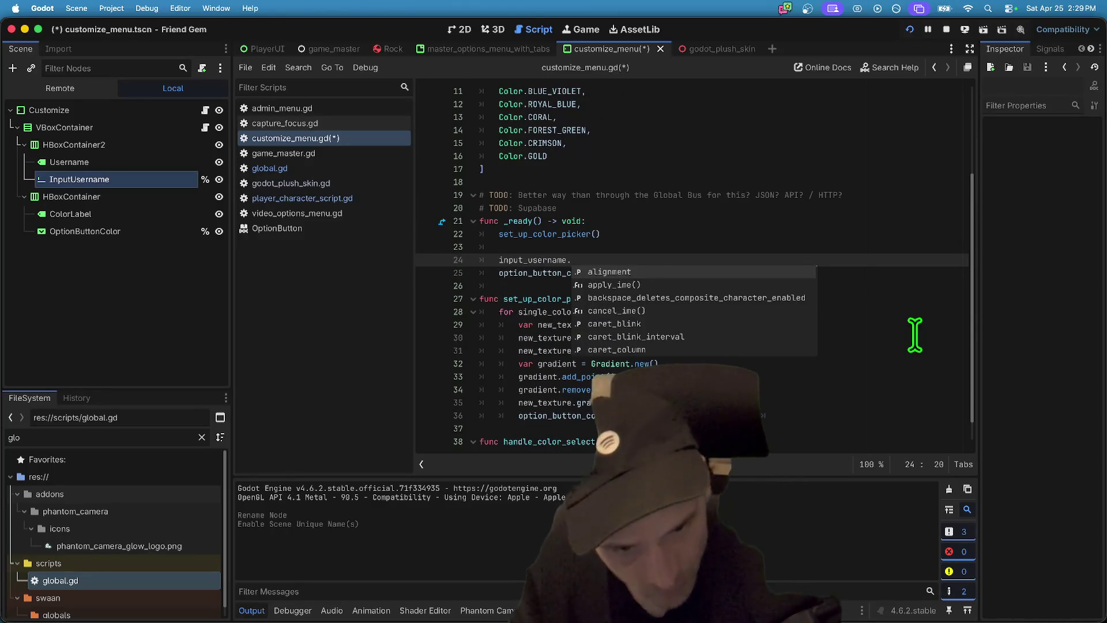
key(BackSpace)
key(BackSpace)
text(text)
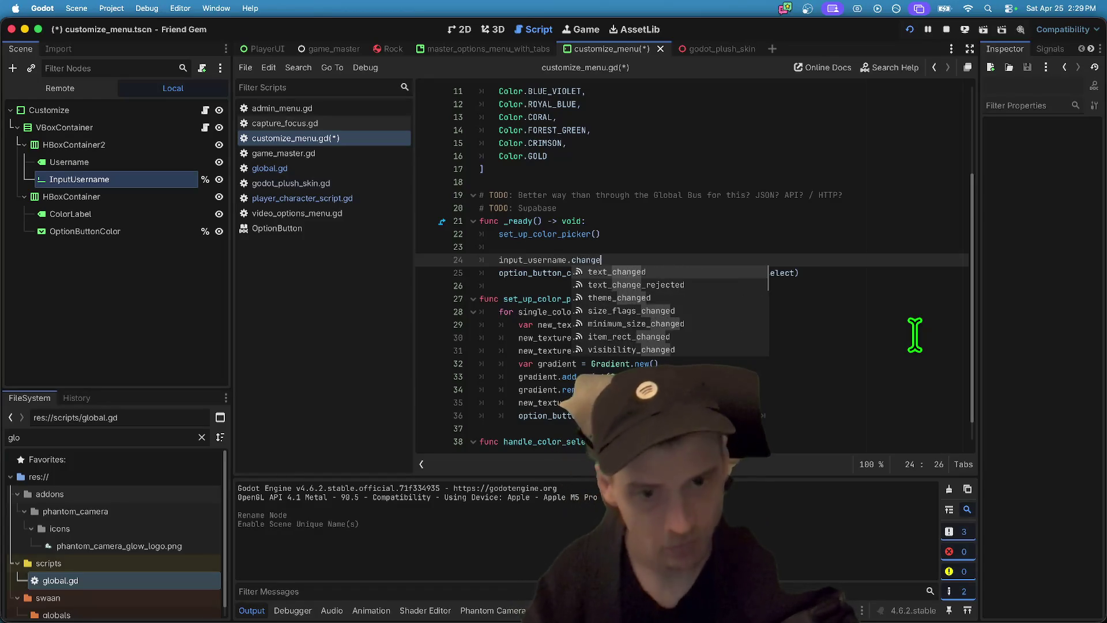
key(Return)
text(con)
key(Return)
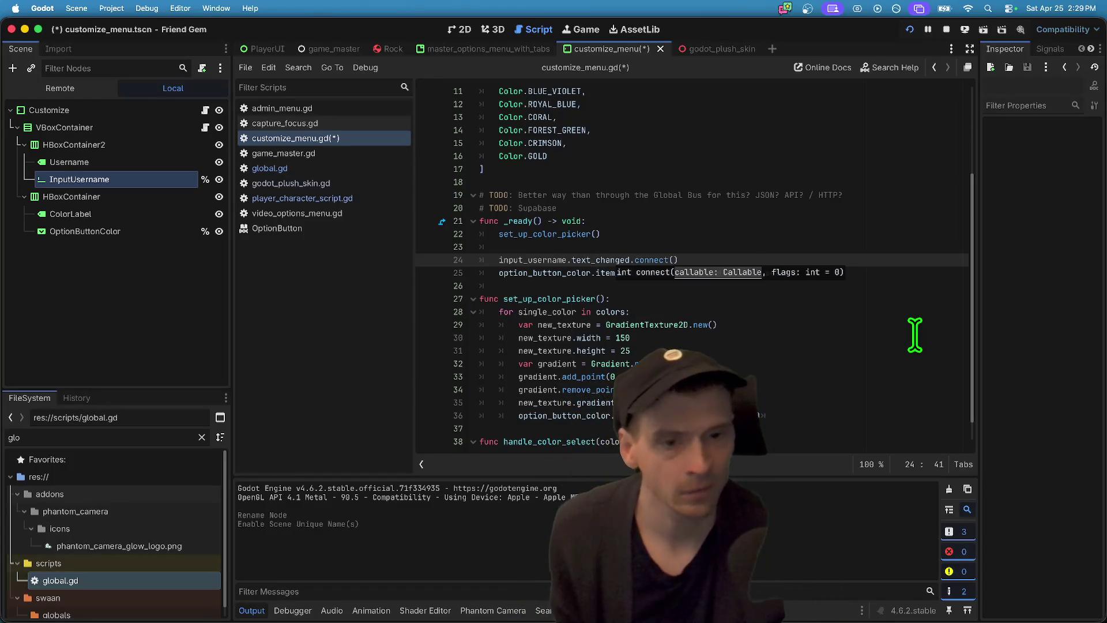
- Begin a new function at the end of customize_menu.gd
scroll(911, 340, down, 1)
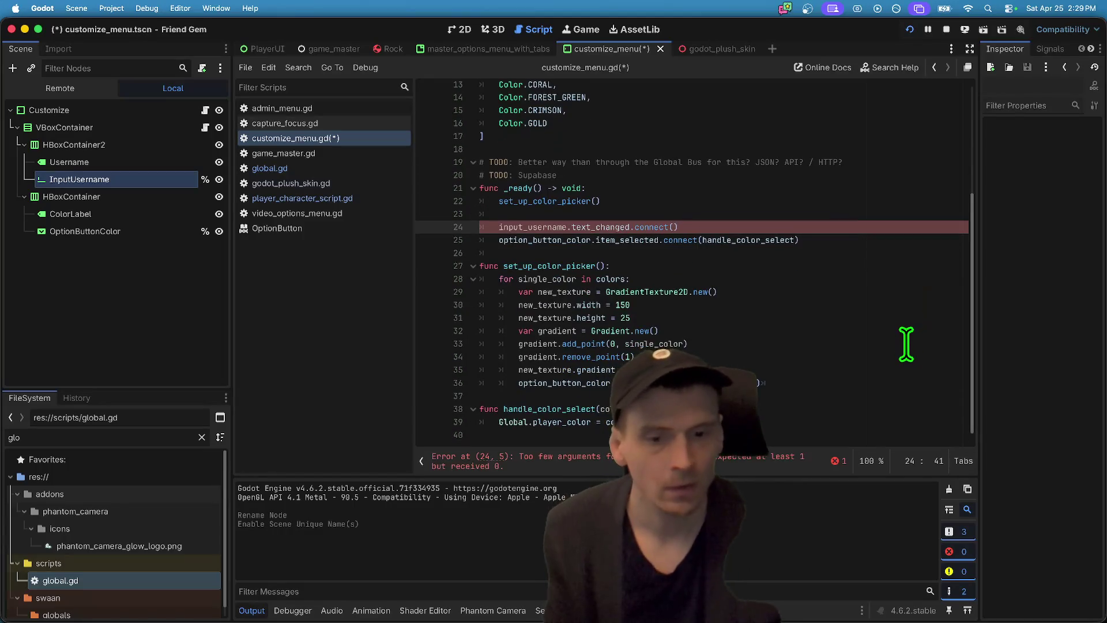
click(864, 391)
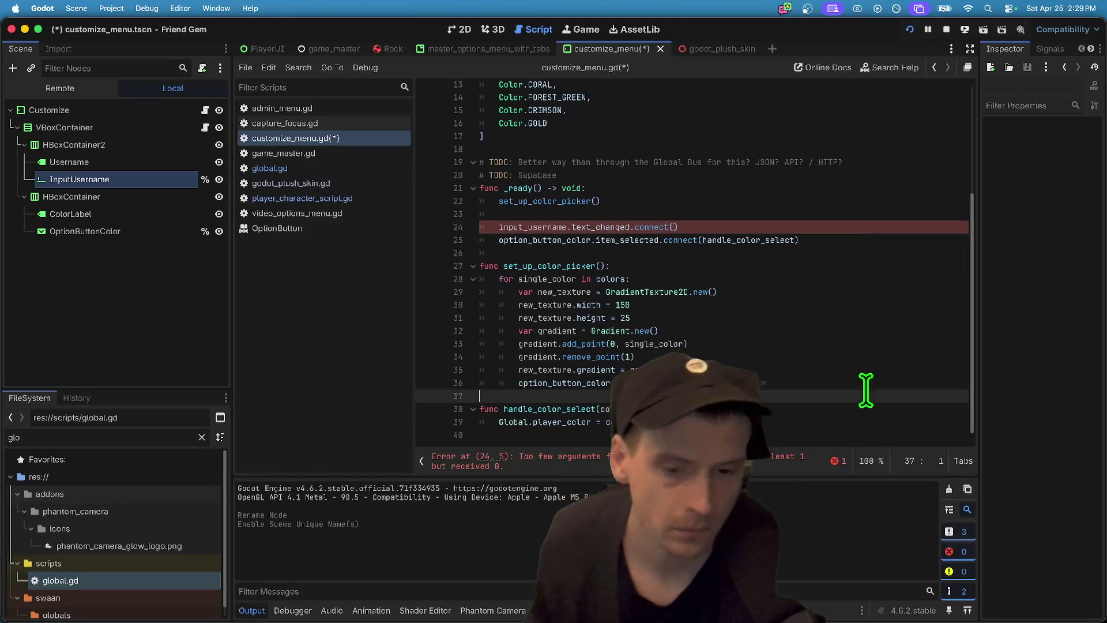
key(Down)
key(Down)
key(Down)
key(Return)
text(func handle_username()
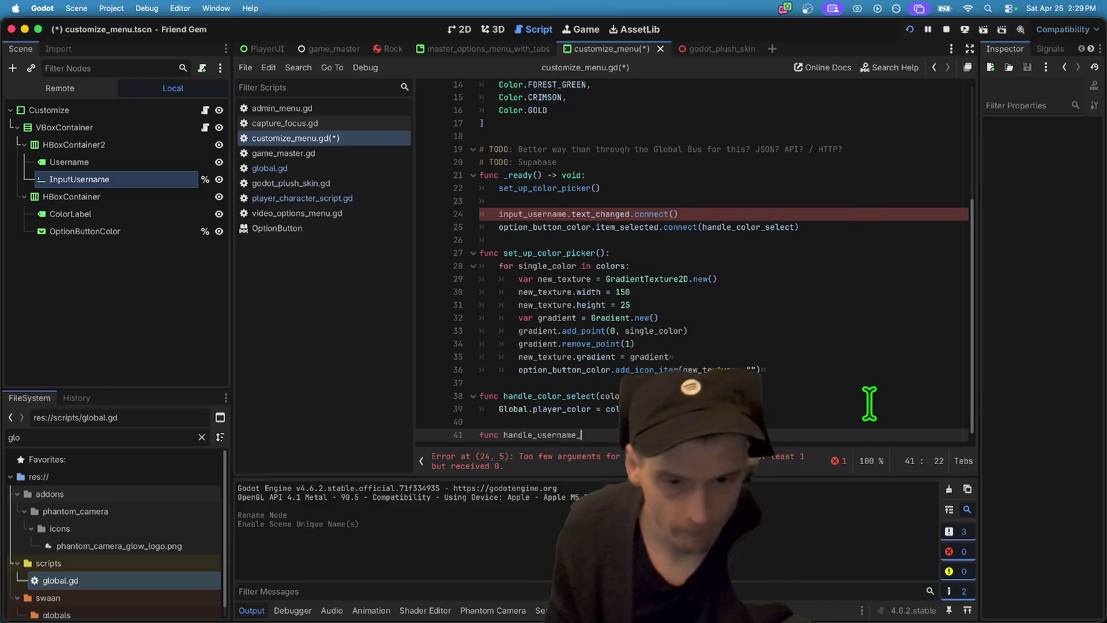
- Write the handle_username(text) function with Global.username = text as its body
key(End)
key(ctrl+v)
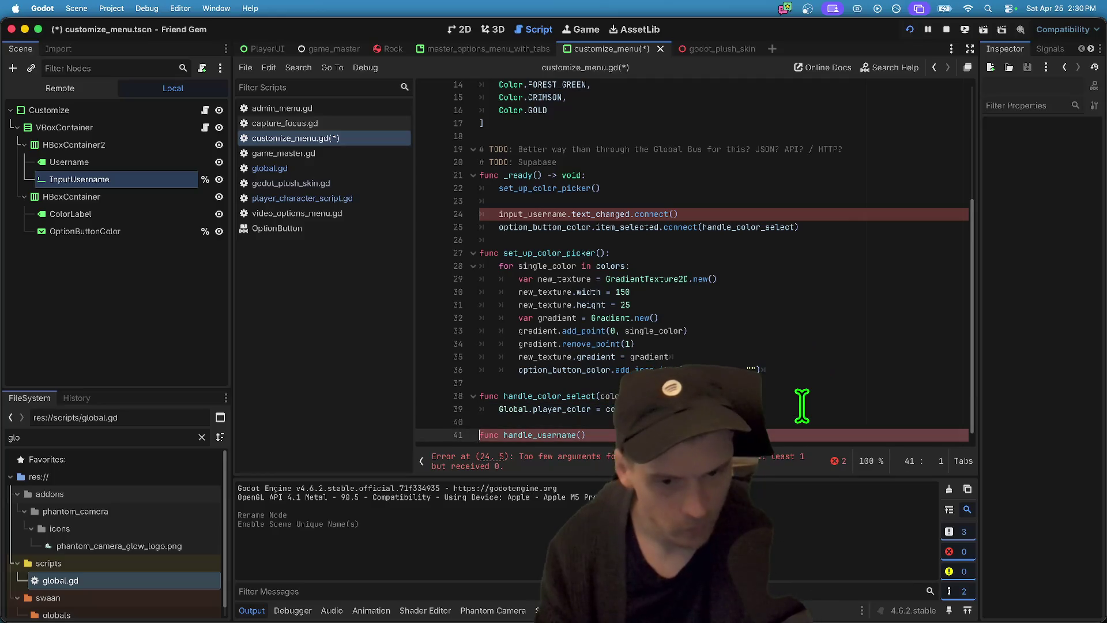
key(Up)
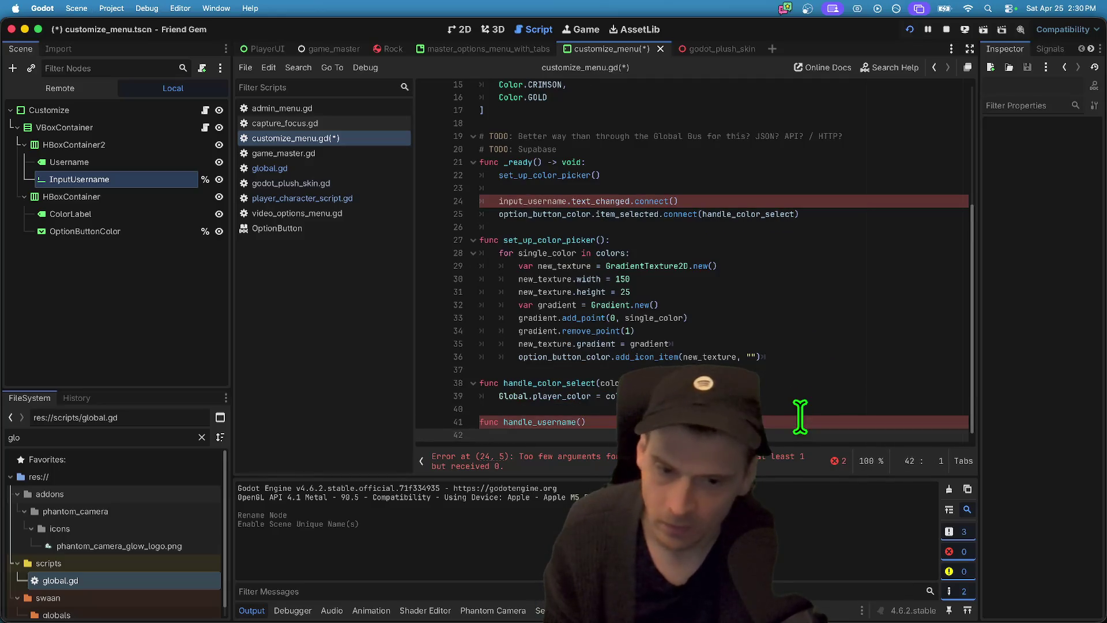
key(Return)
key(Down)
key(Up)
key(End)
key(alt+BackSpace)
key(alt+BackSpace)
key(alt+BackSpace)
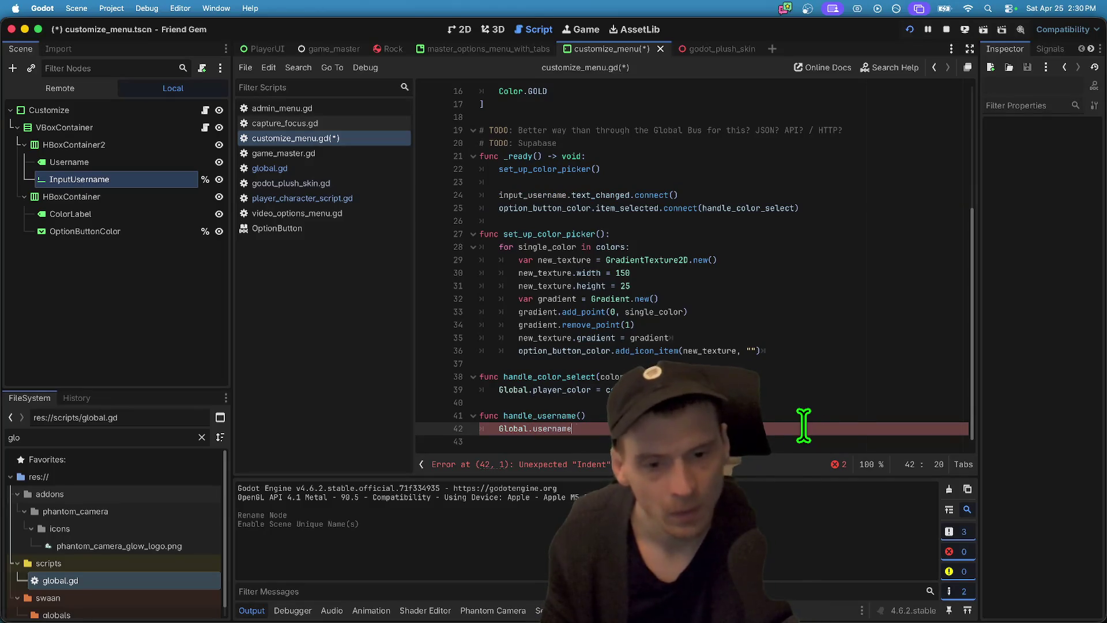
key(Up)
key(Left)
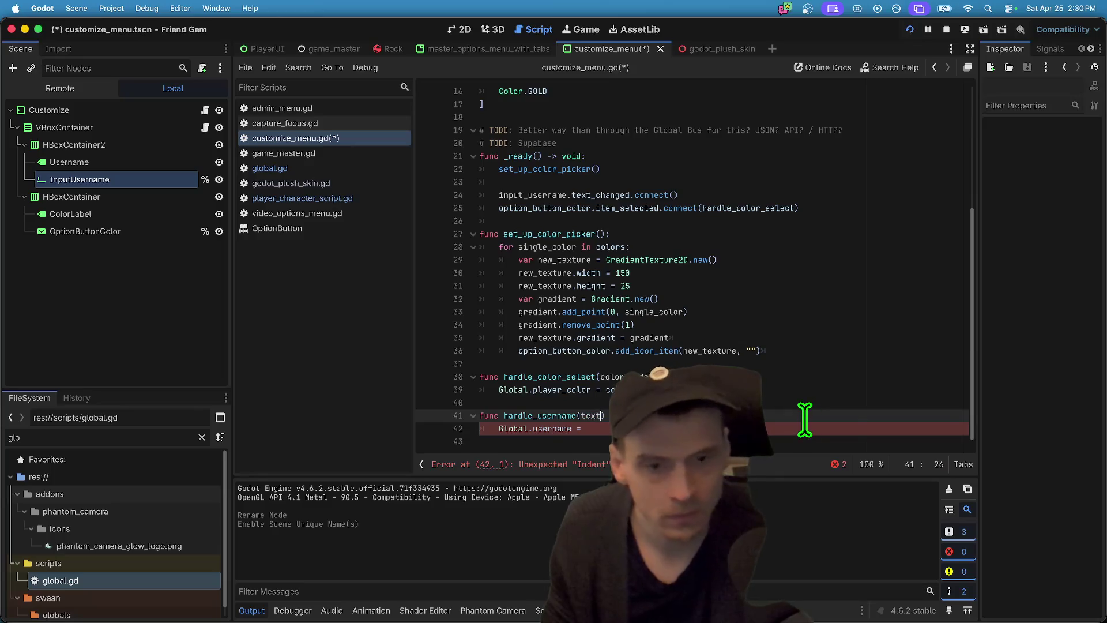
key(End)
text(:)
key(Down)
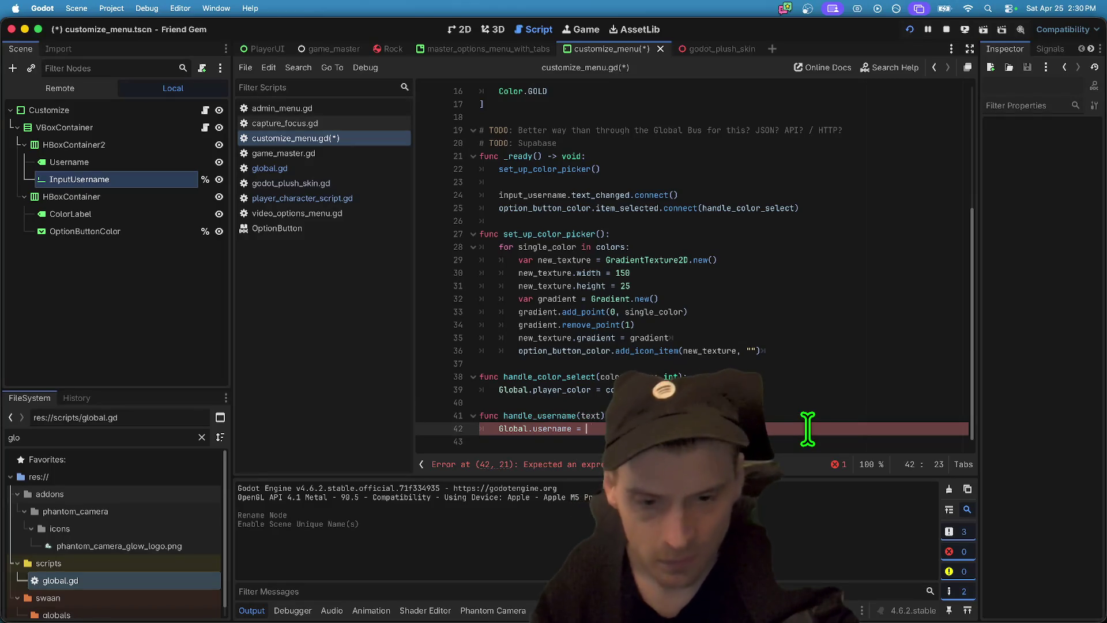
text(text)
key(Escape)
- Pass handle_username to the text_changed connect call in _ready
key(Up)
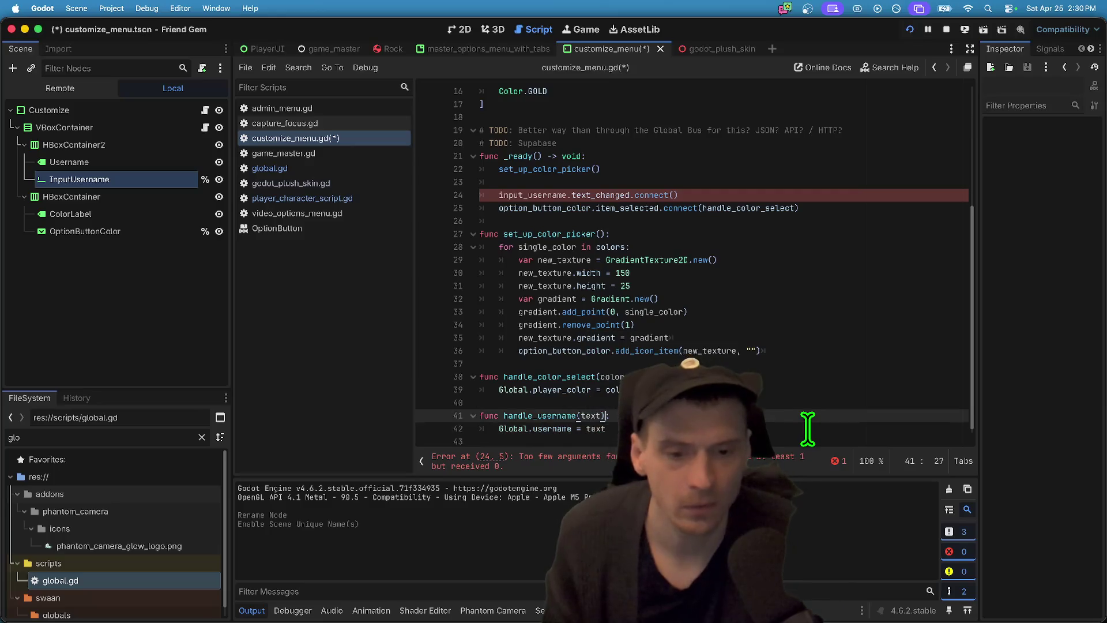
key(Return)
text(s)
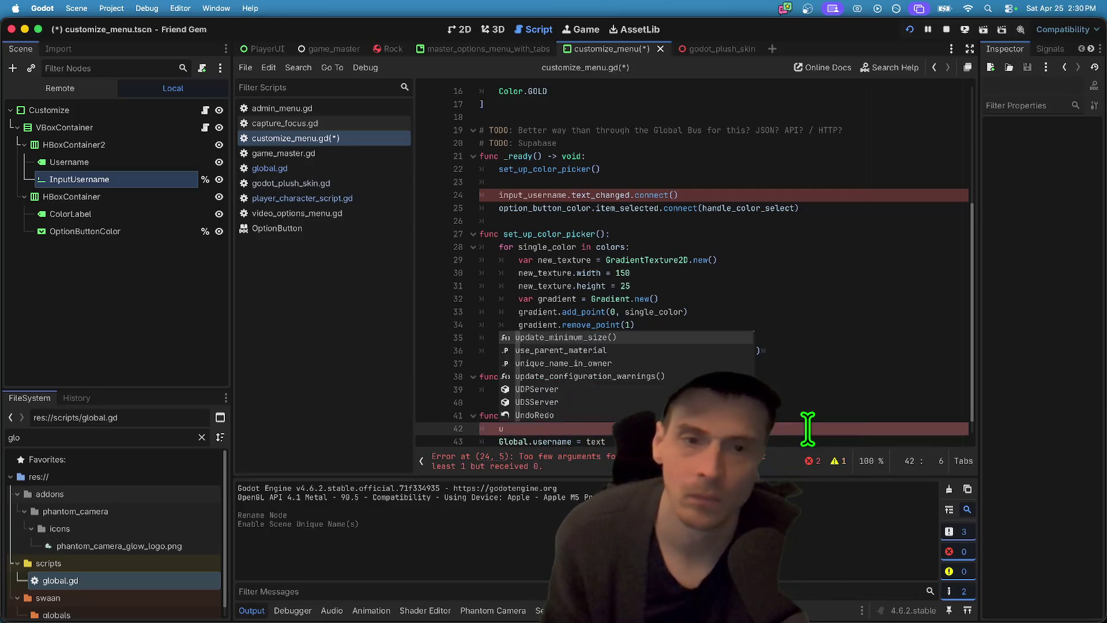
key(BackSpace)
key(BackSpace)
key(BackSpace)
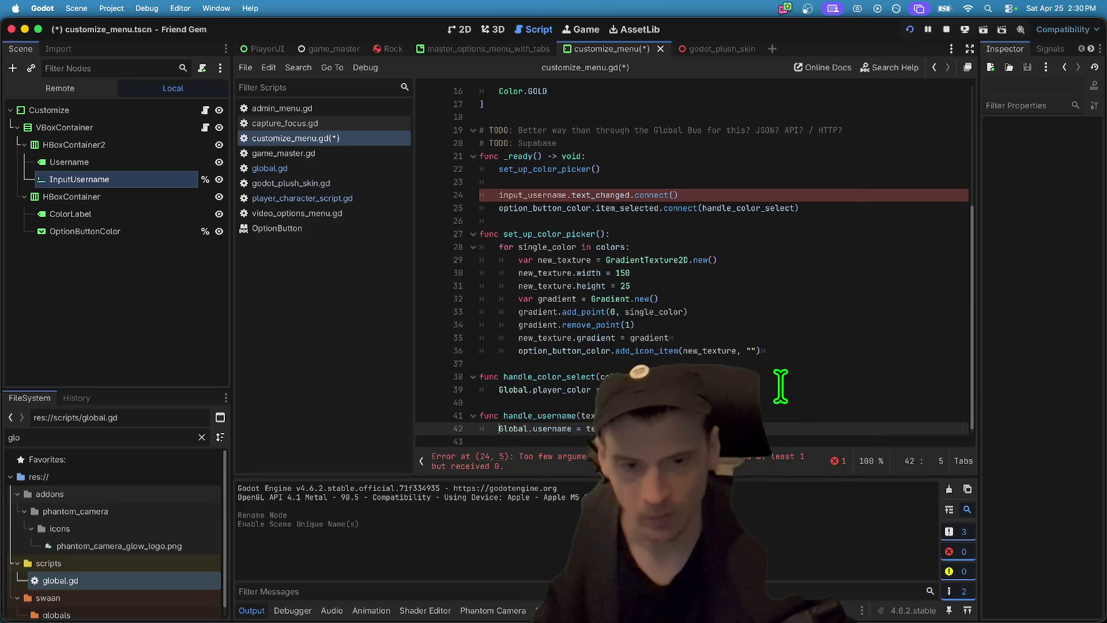
click(675, 195)
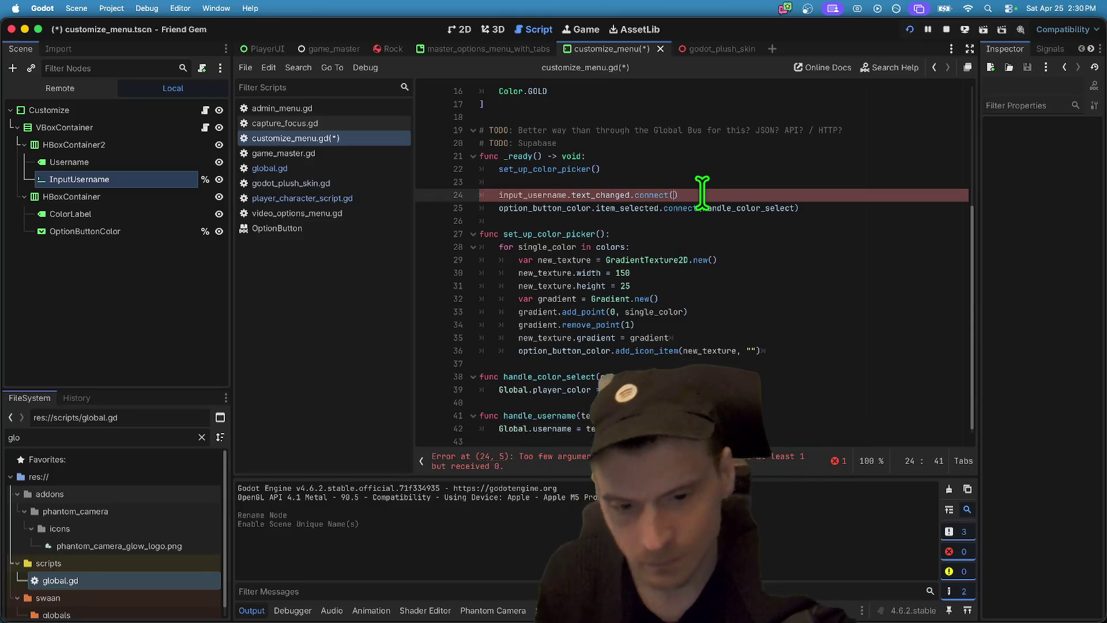
text(hand)
key(Return)
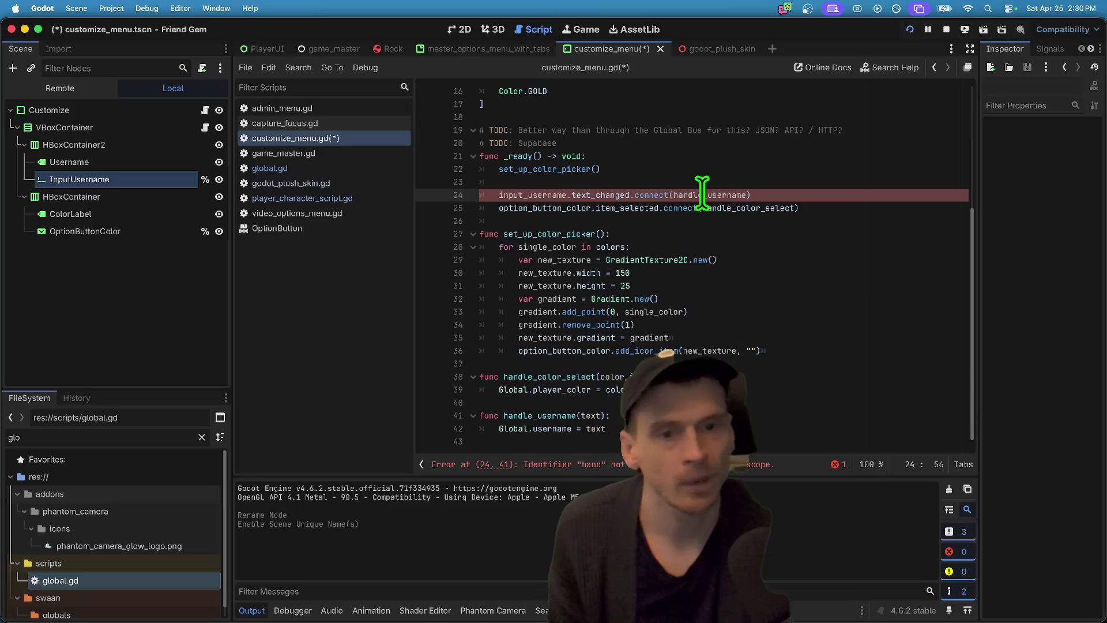
- Restore the accidentally deleted Global.username line and insert a blank line above it
drag(605, 429, 499, 428)
key(BackSpace)
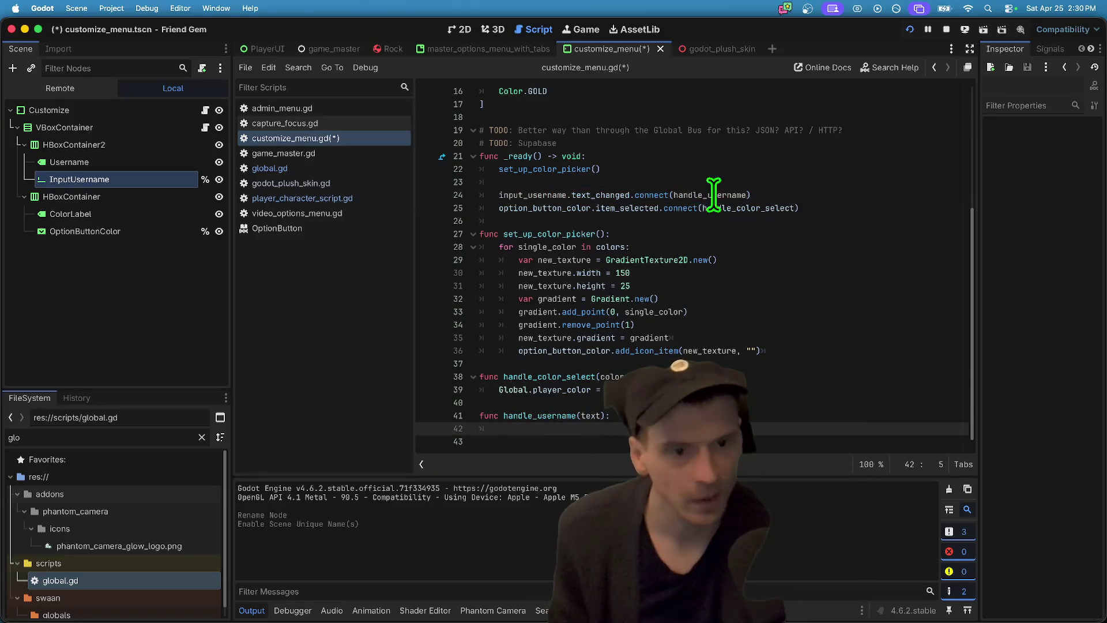
double_click(709, 195)
key(ctrl+z)
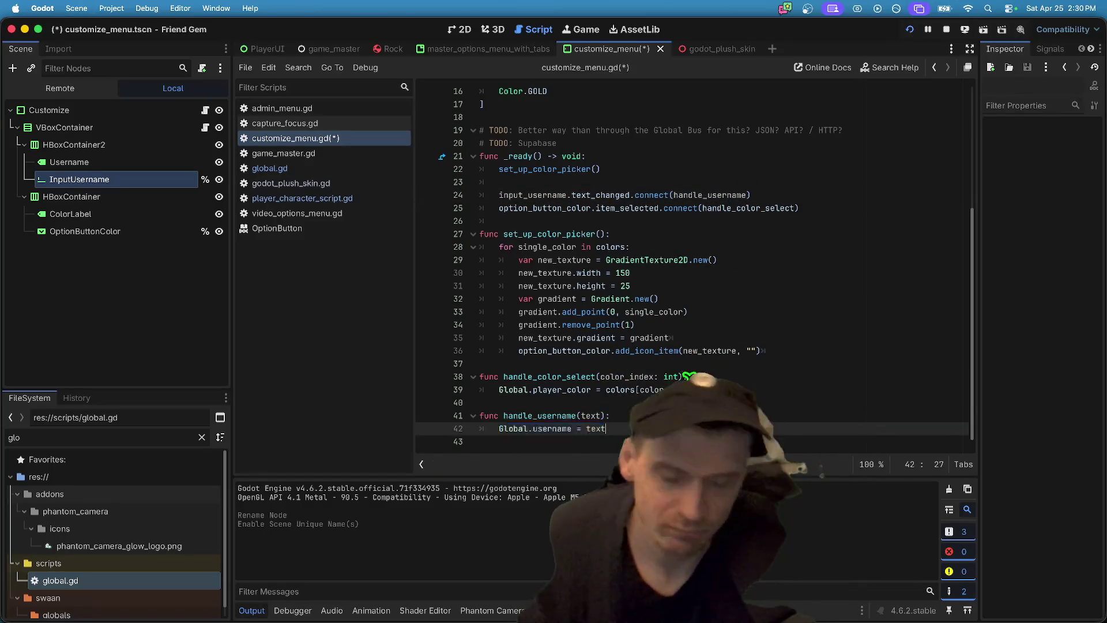
click(576, 403)
click(479, 428)
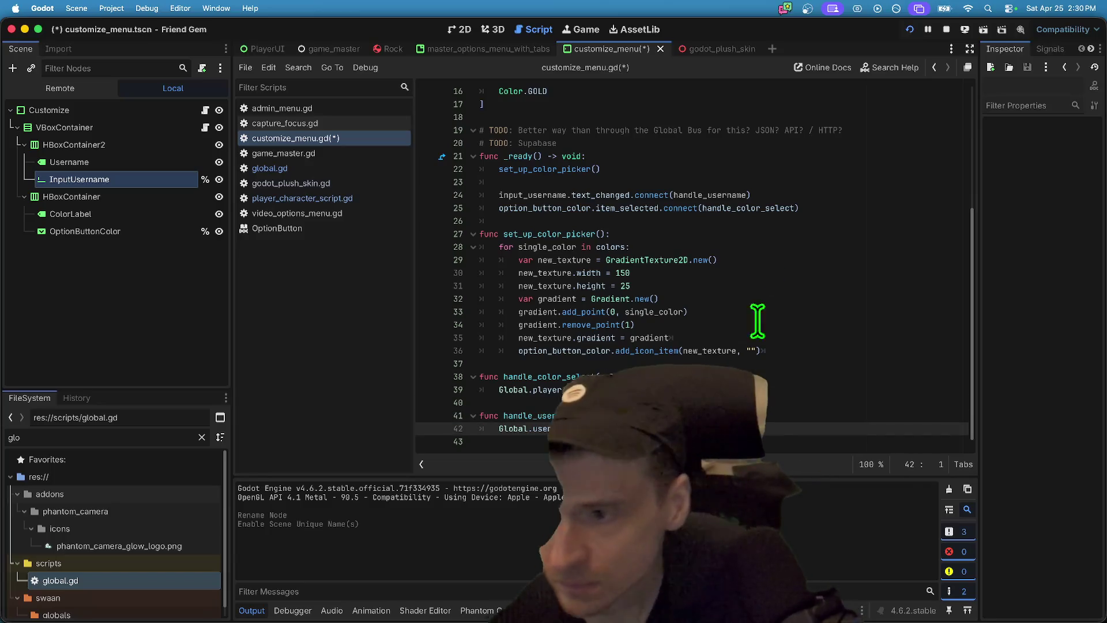
key(Return)
key(Up)
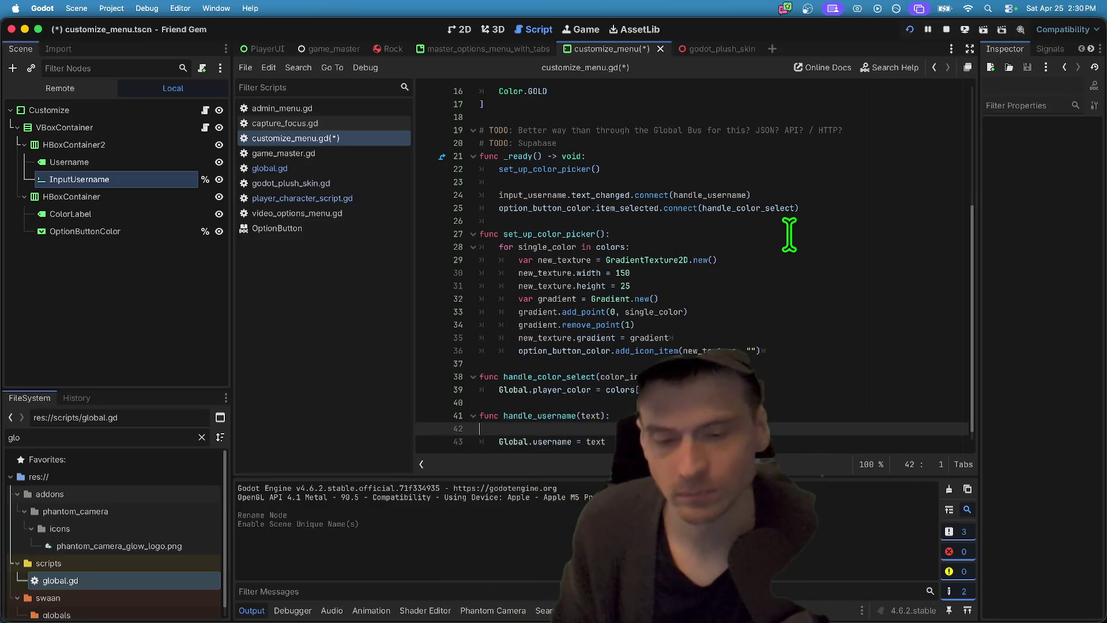
- Wrap the Global.username assignment in 'if text.length() > 0:'
text(if text.s)
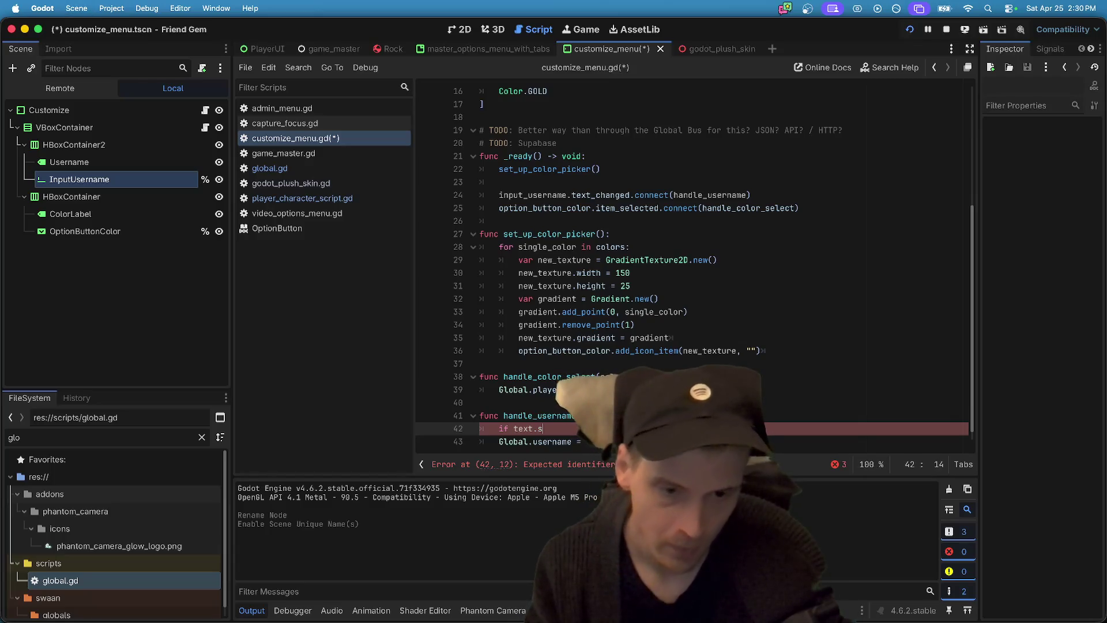
key(BackSpace)
text(l)
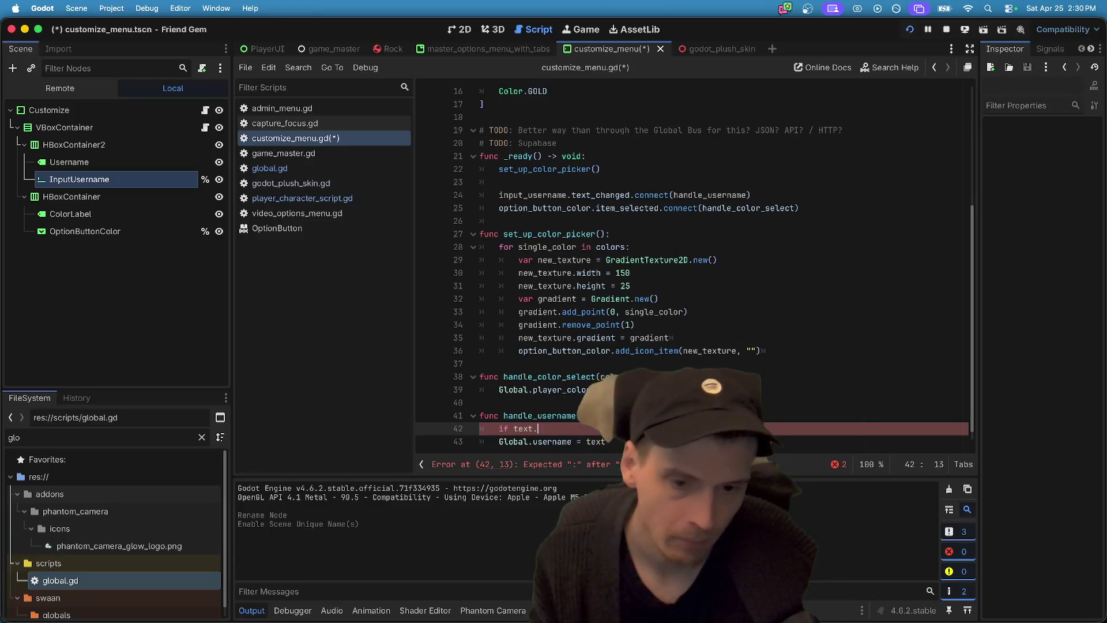
text(le)
click(601, 415)
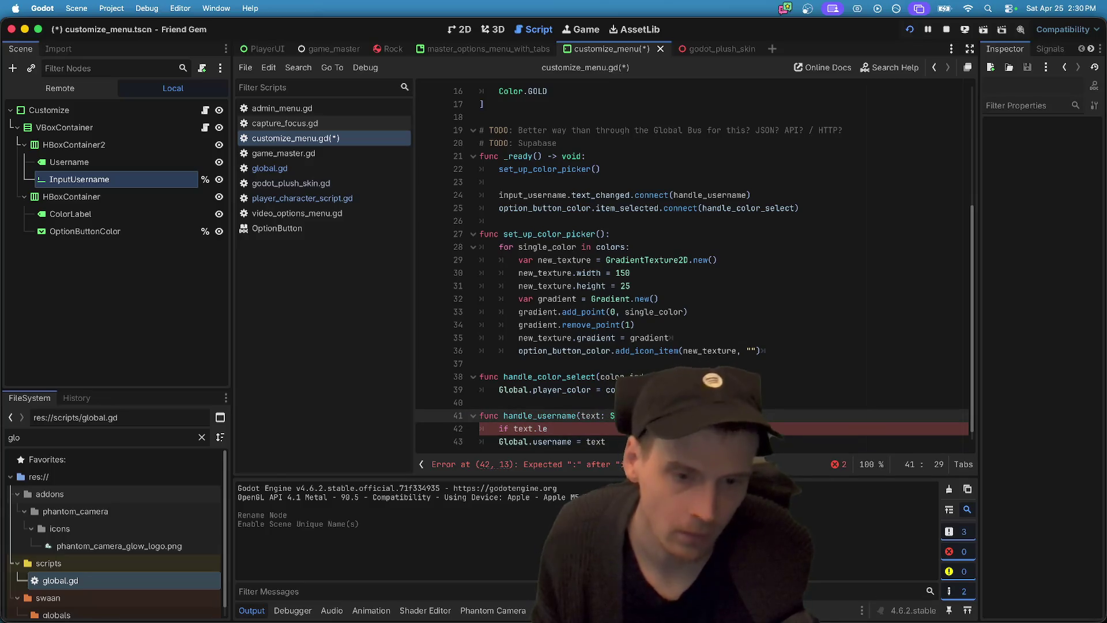
text(ter)
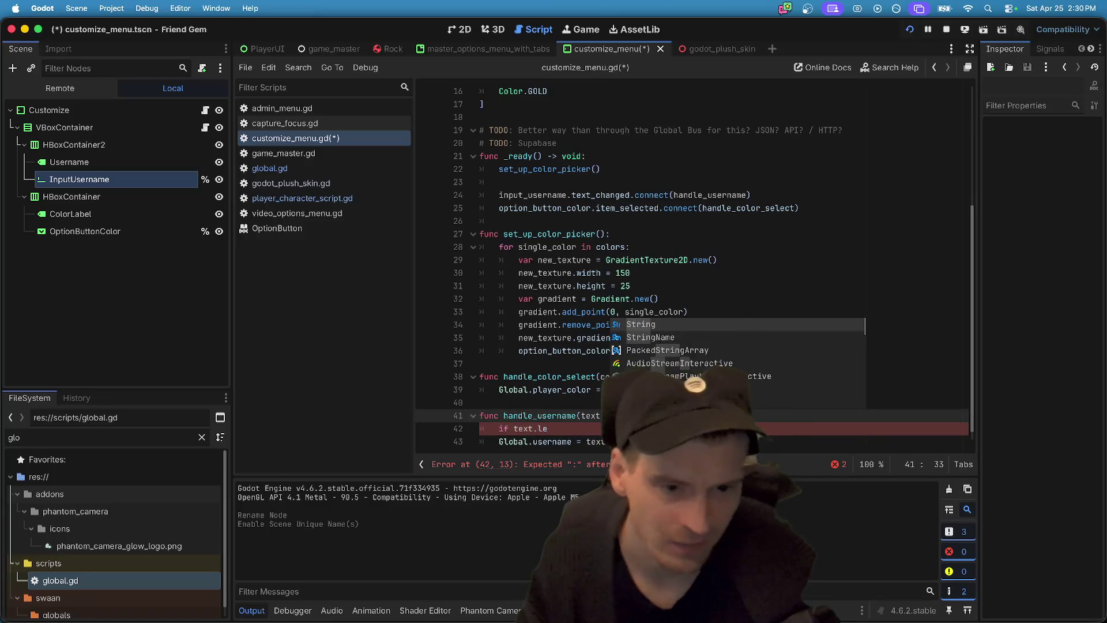
click(548, 428)
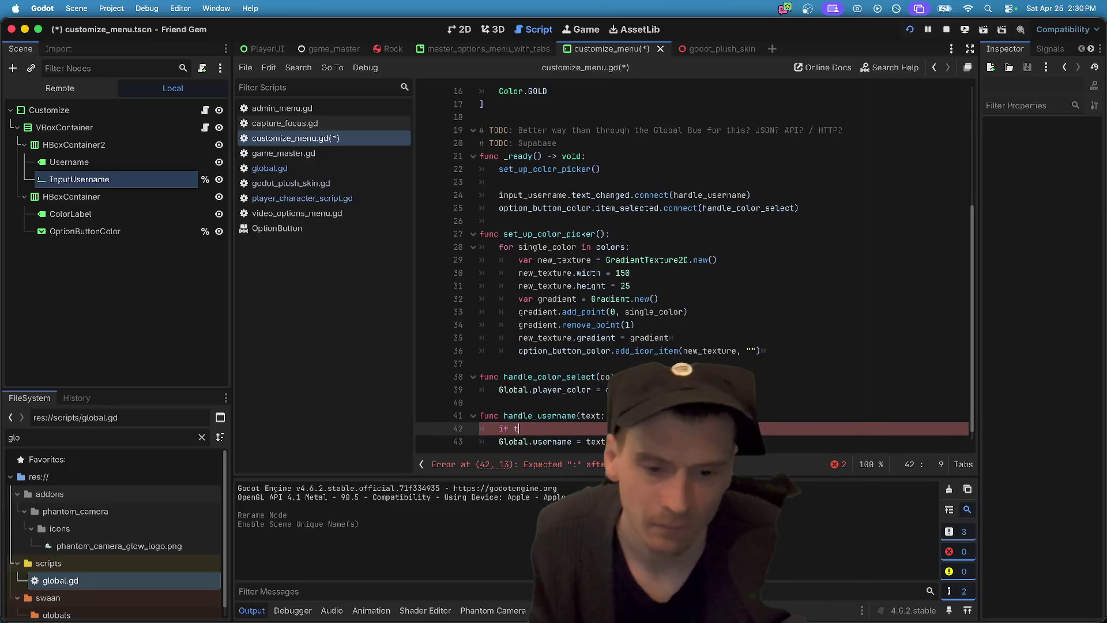
text(ext.s)
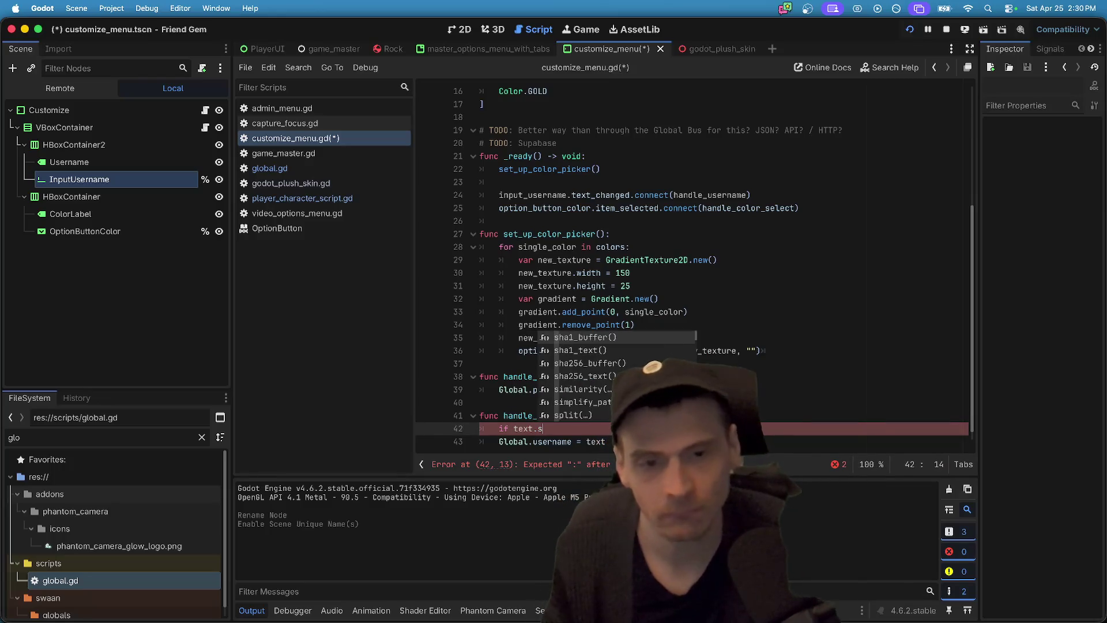
text(iz)
text(l)
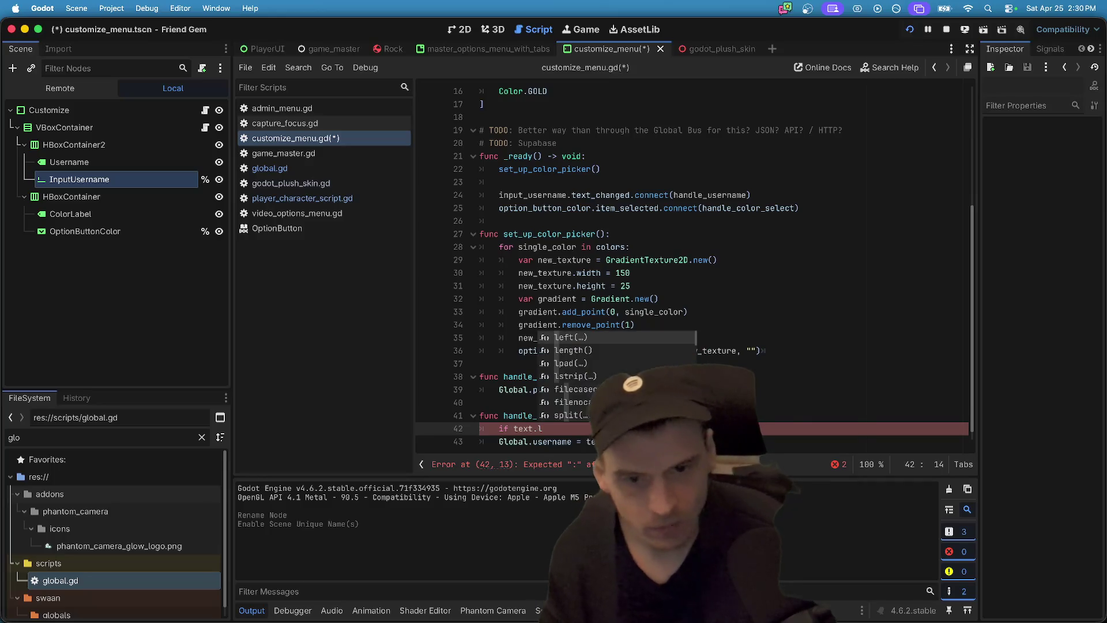
key(Down)
key(Return)
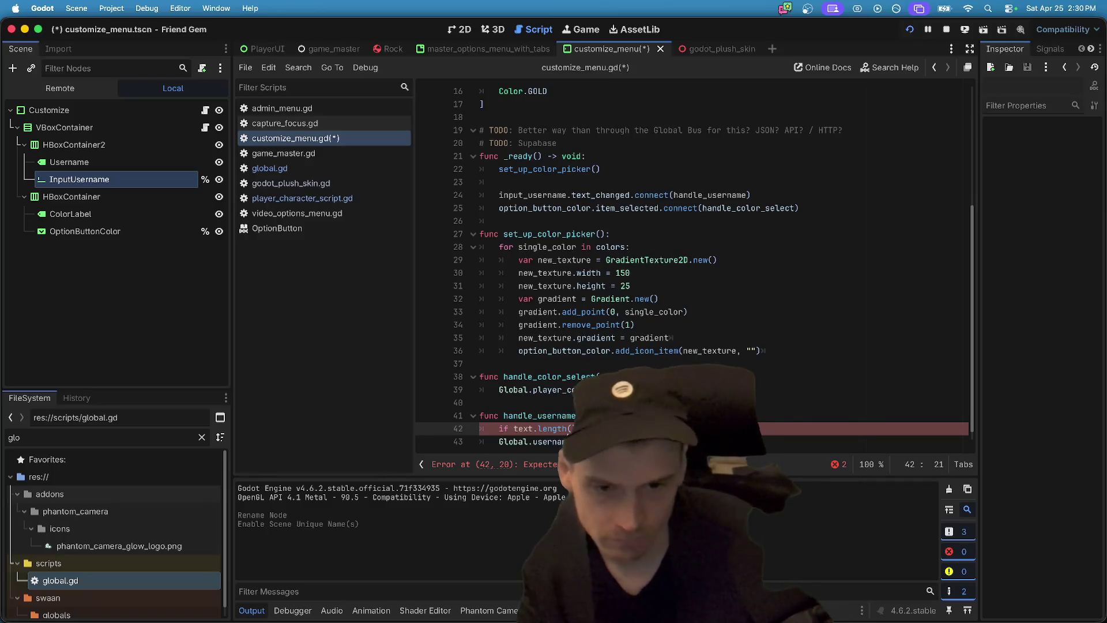
text( > 0:)
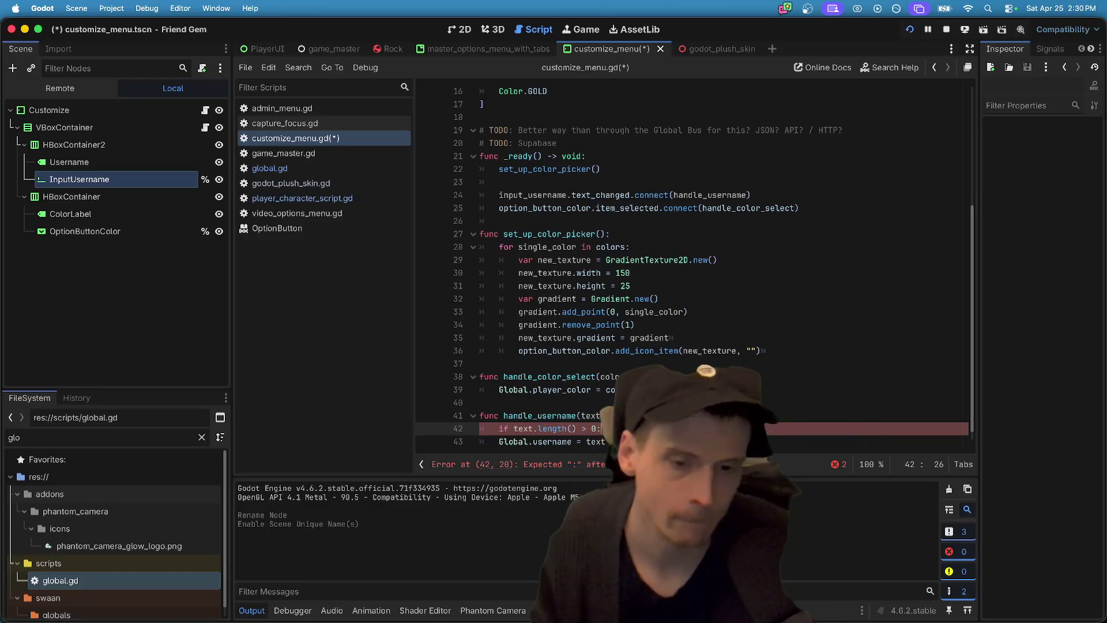
key(Down)
key(Home)
key(Tab)
- Add an else branch setting Global.username to str(multiplayer.get_unique_id()), then save
key(End)
key(Return)
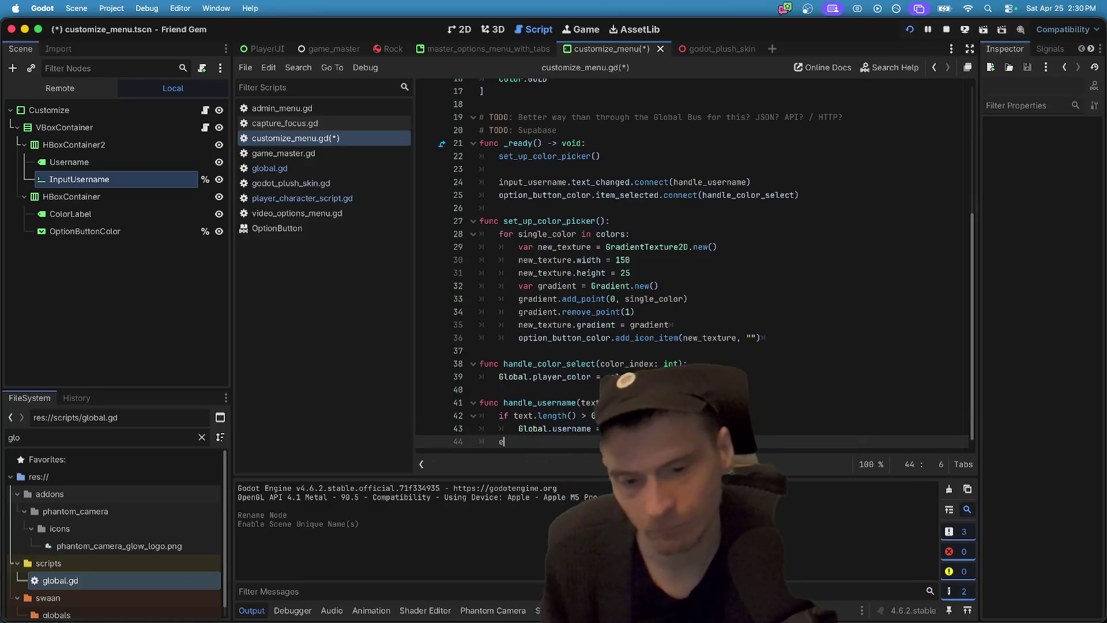
text(lse:)
key(Return)
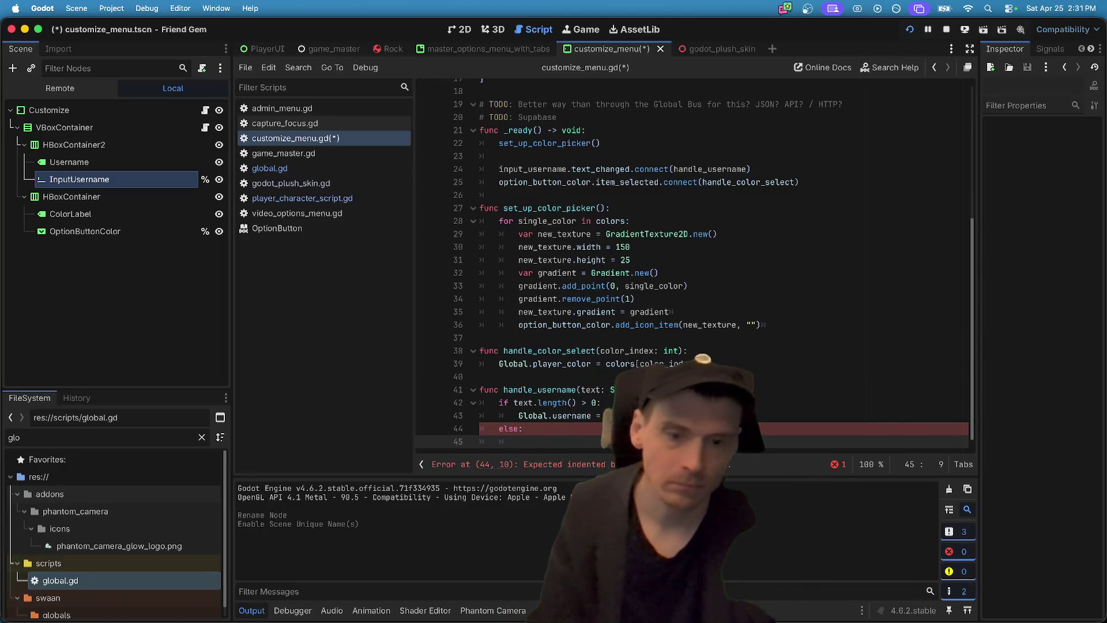
text(GlG)
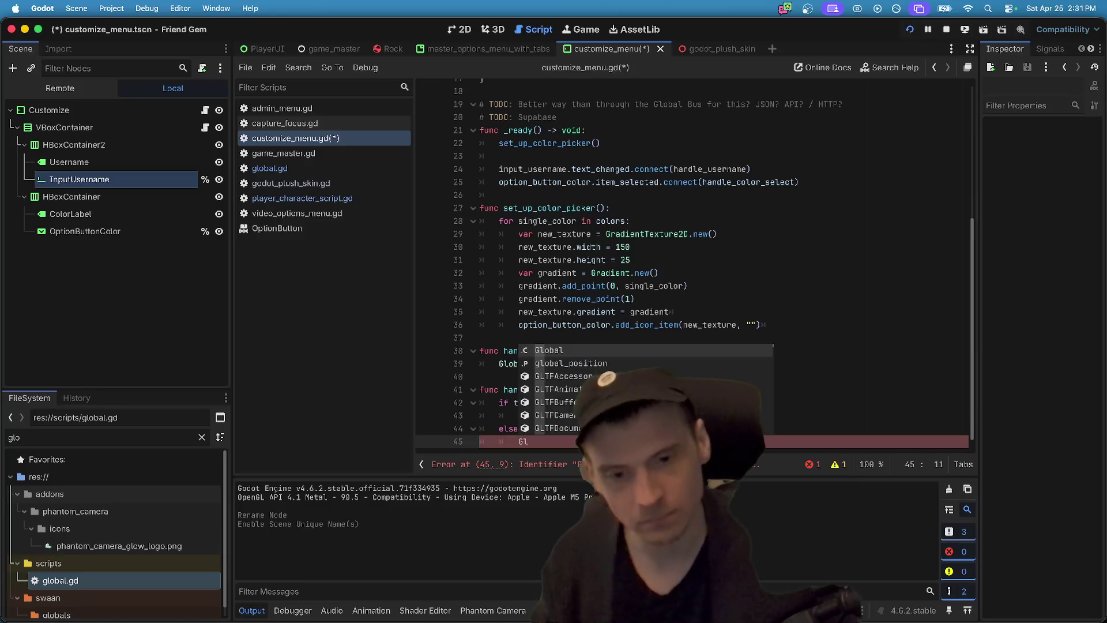
key(BackSpace)
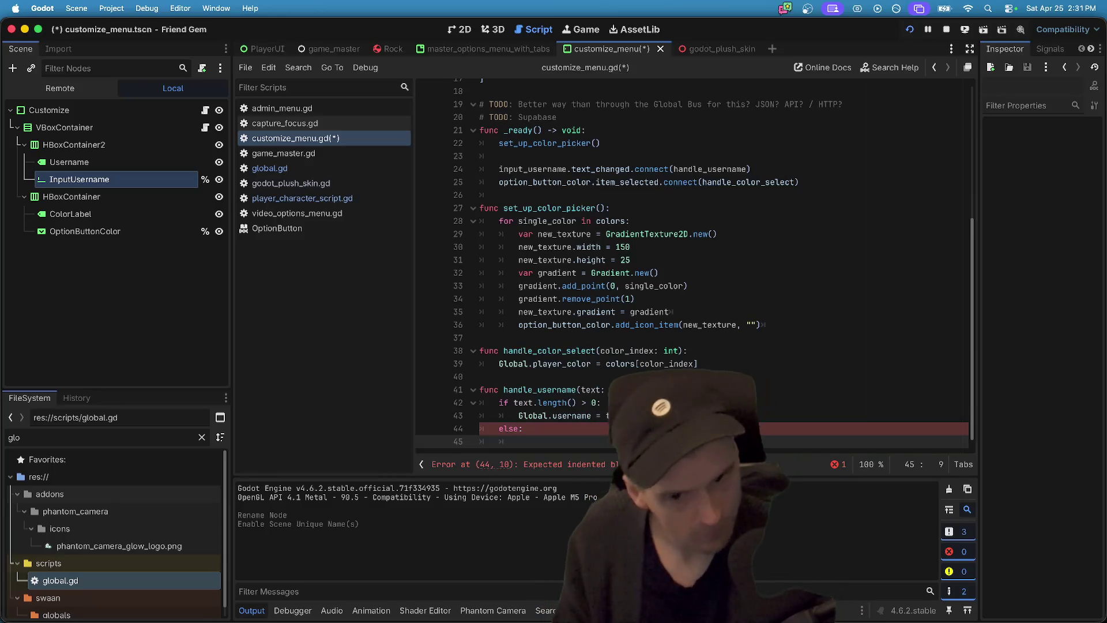
text(Global.u)
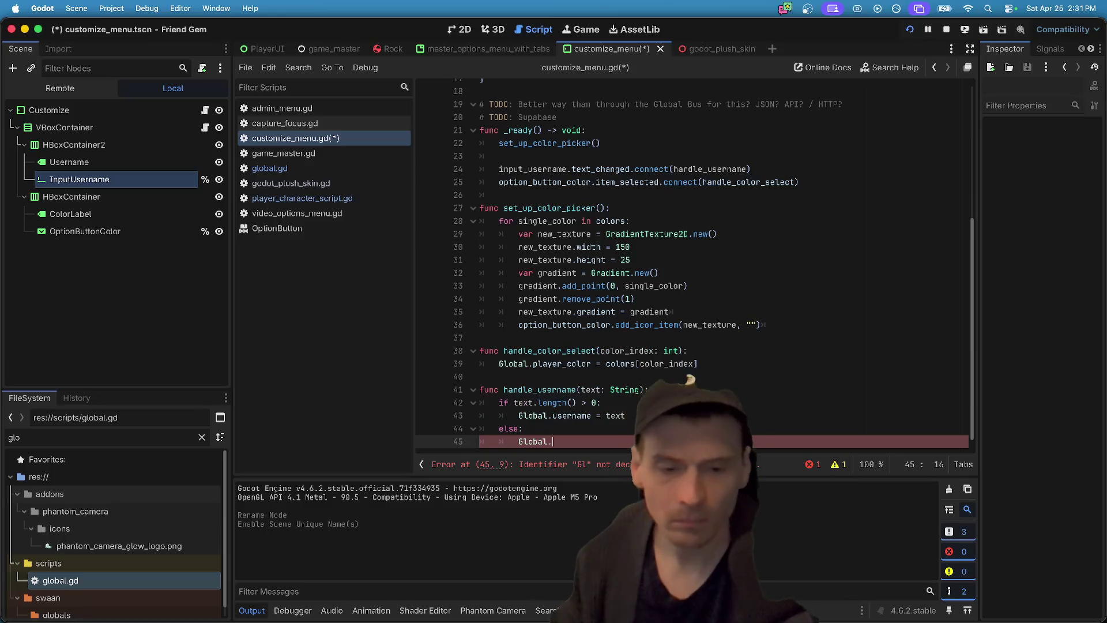
key(Return)
text(.un)
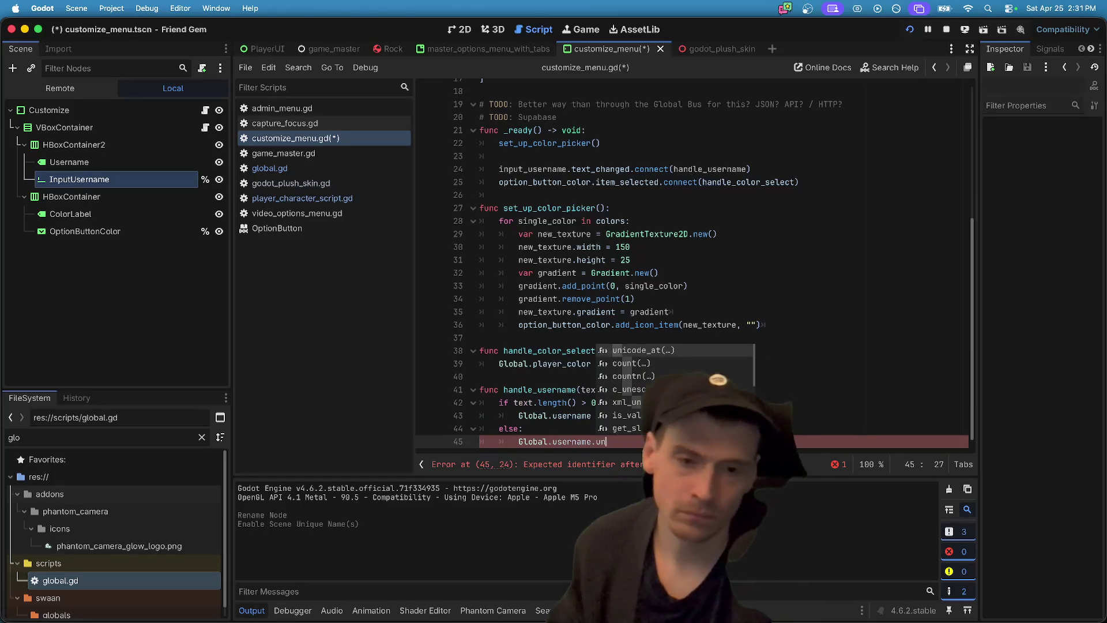
text(d)
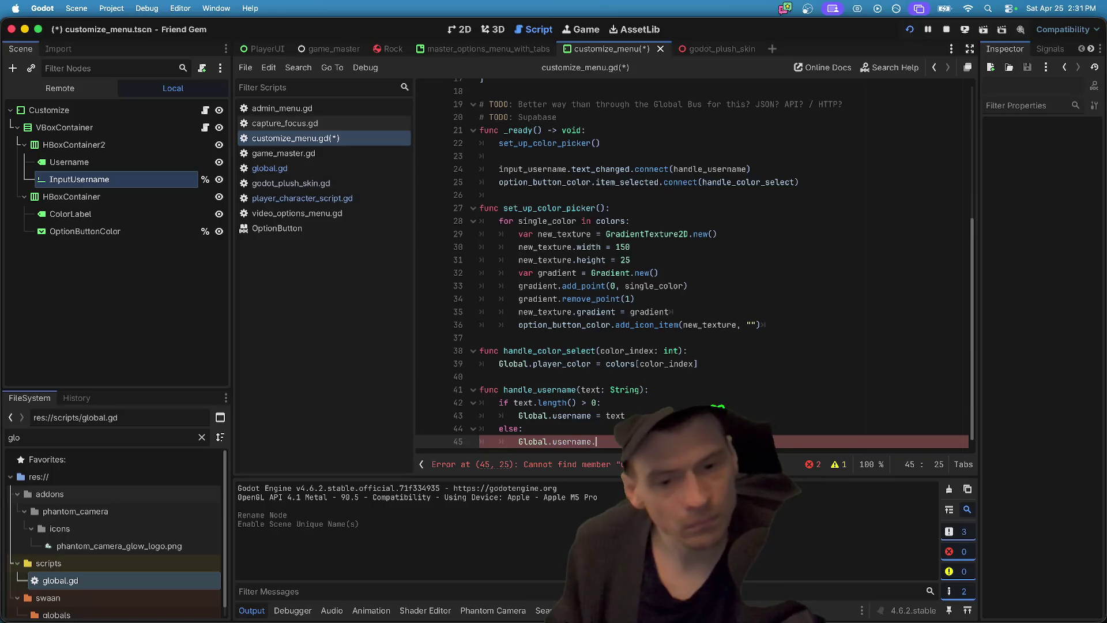
text(ni)
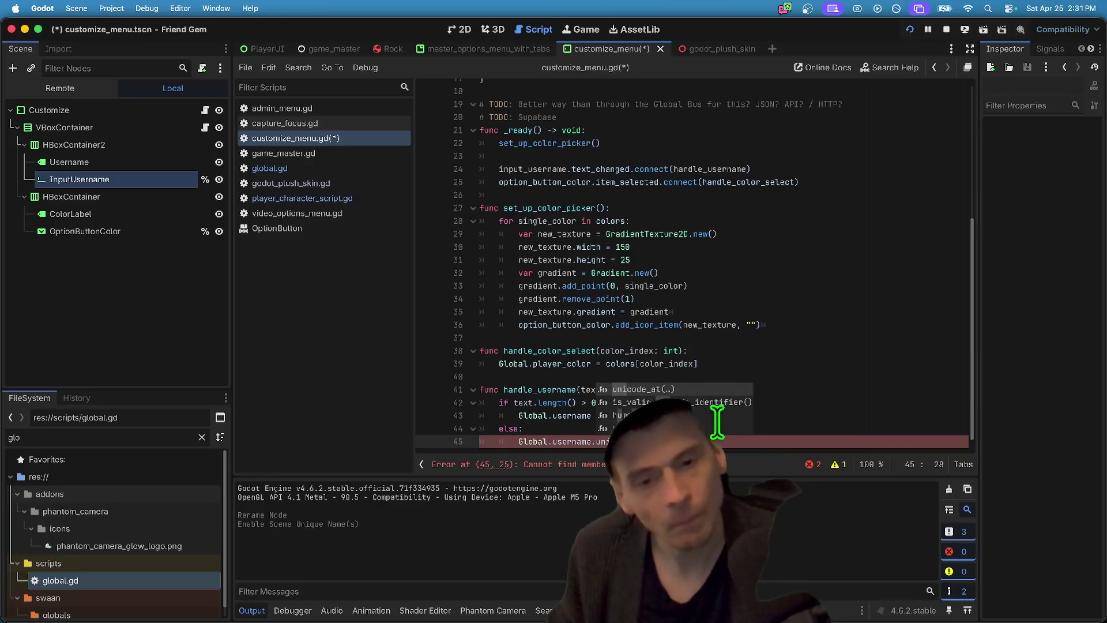
key(BackSpace)
key(BackSpace)
key(BackSpace)
key(BackSpace)
text( = )
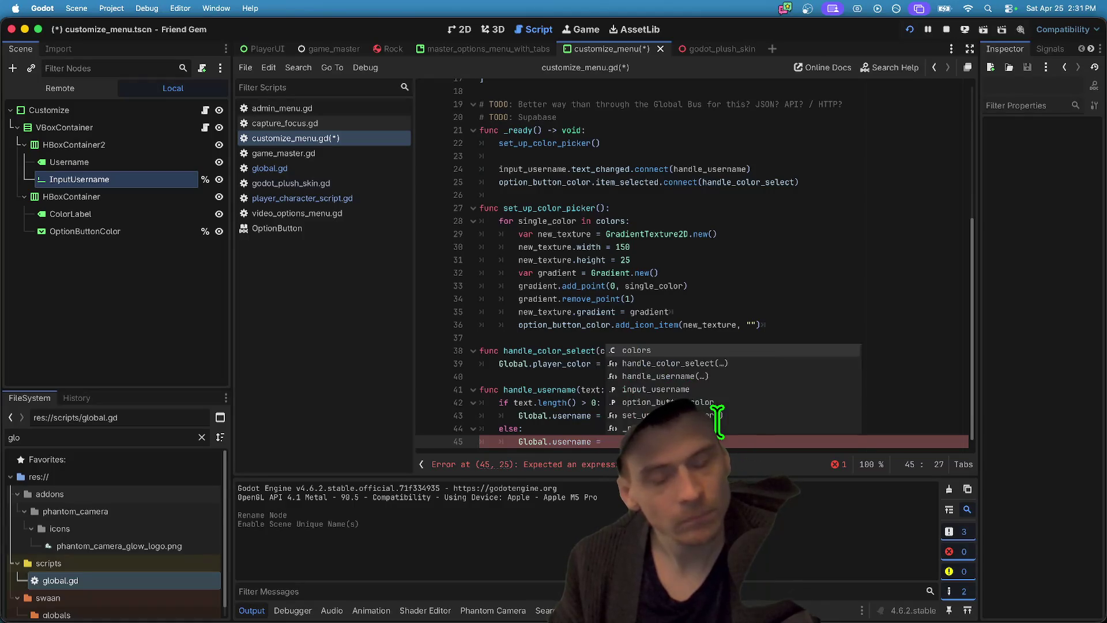
text(multiplayer.get)
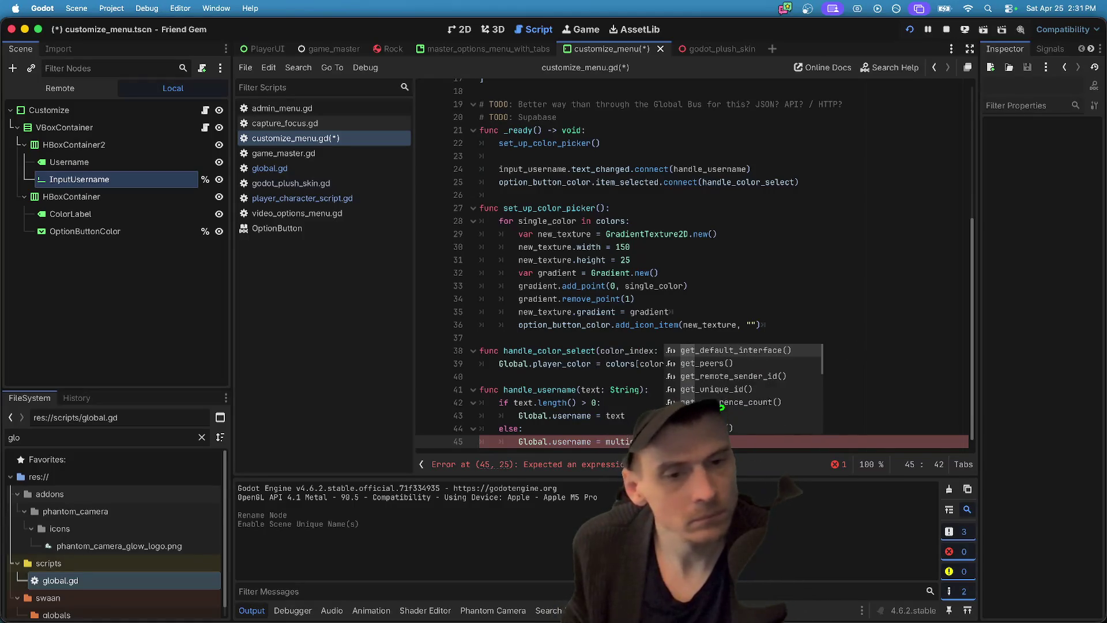
text(_)
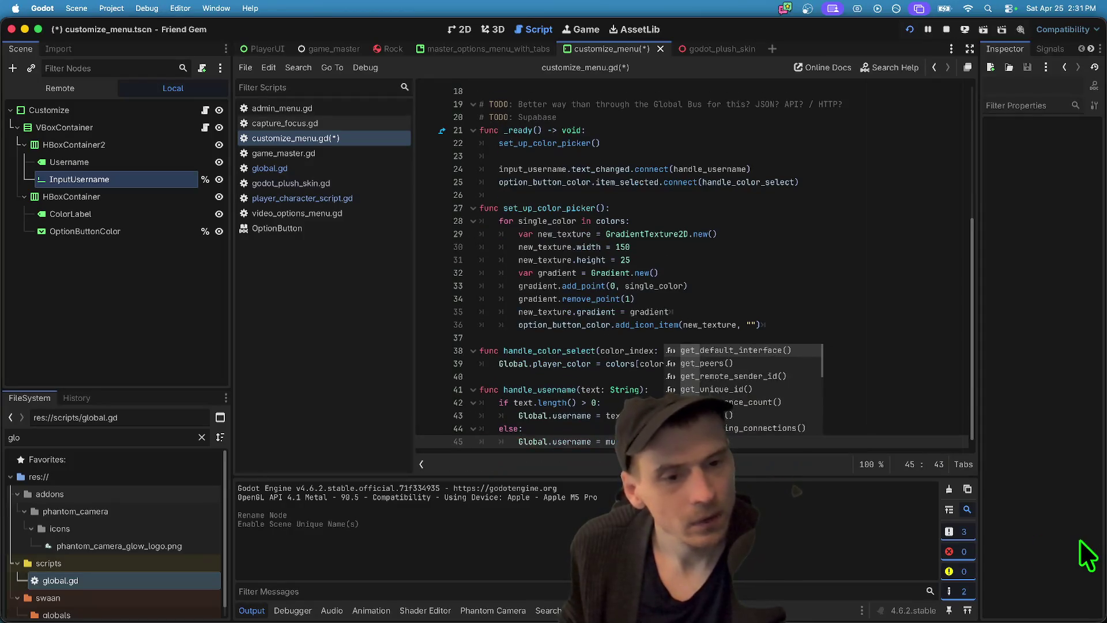
text(u)
key(Return)
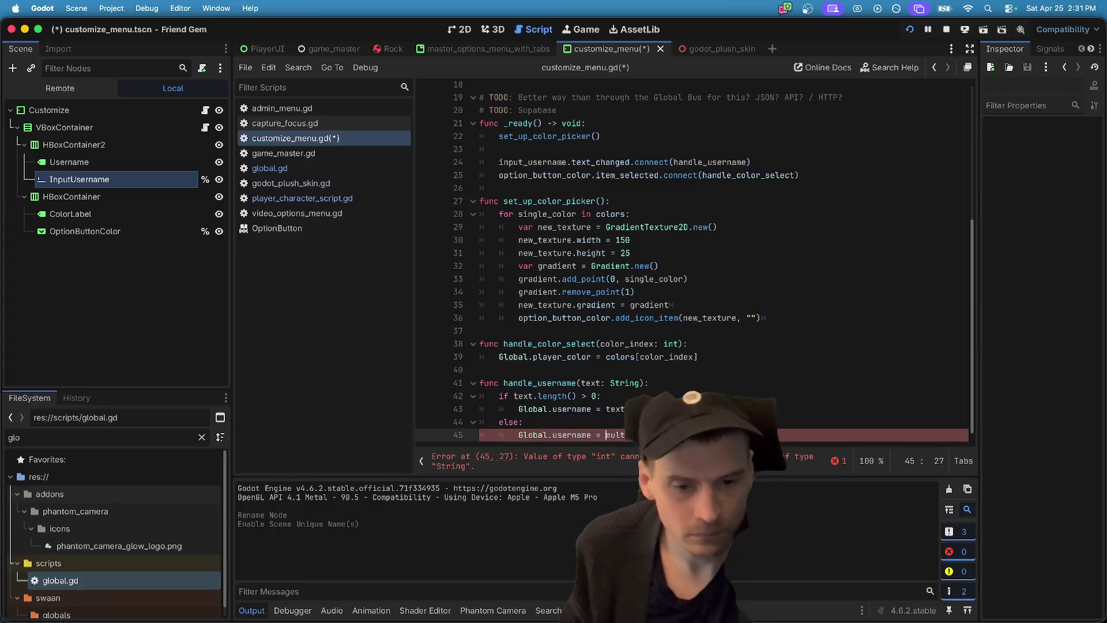
text(()
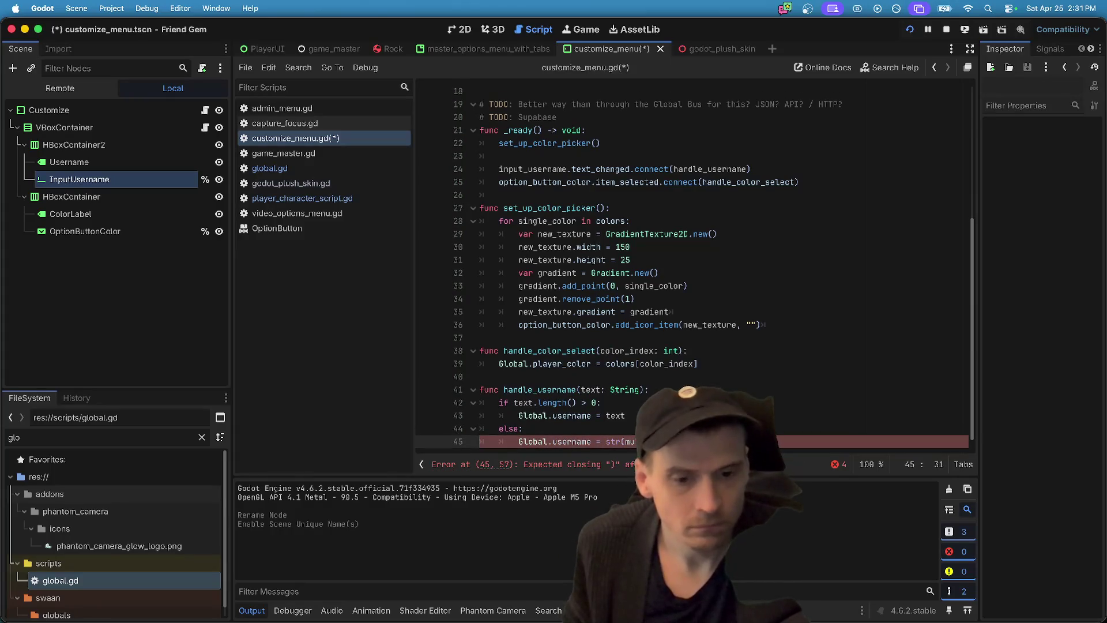
text())
key(ctrl+s)
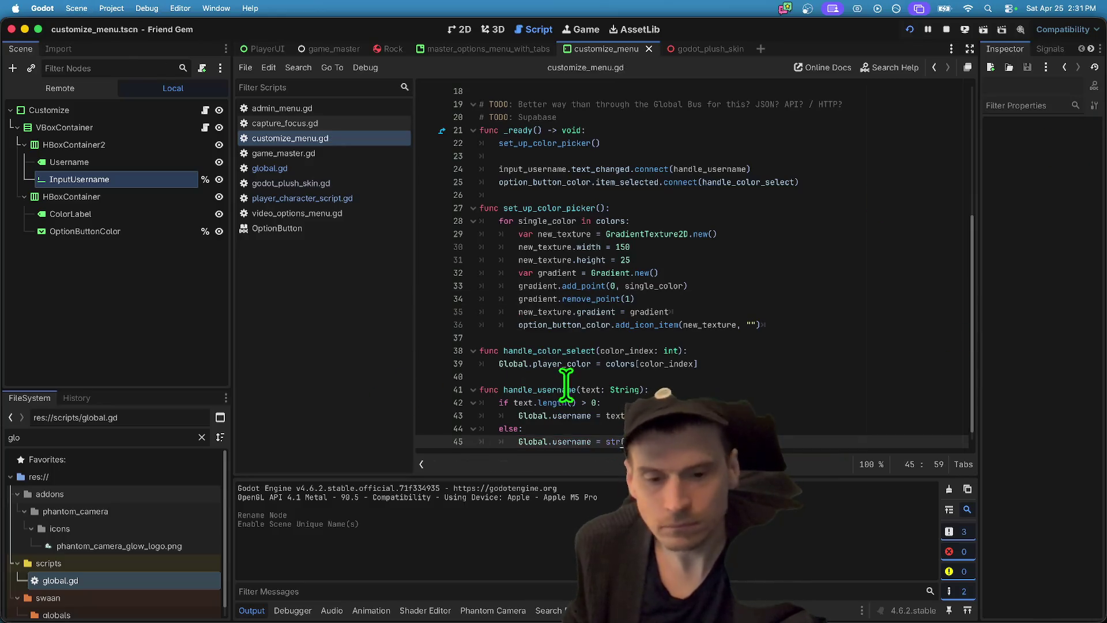
- Check the username variable declaration in global.gd and save global.gd
click(369, 169)
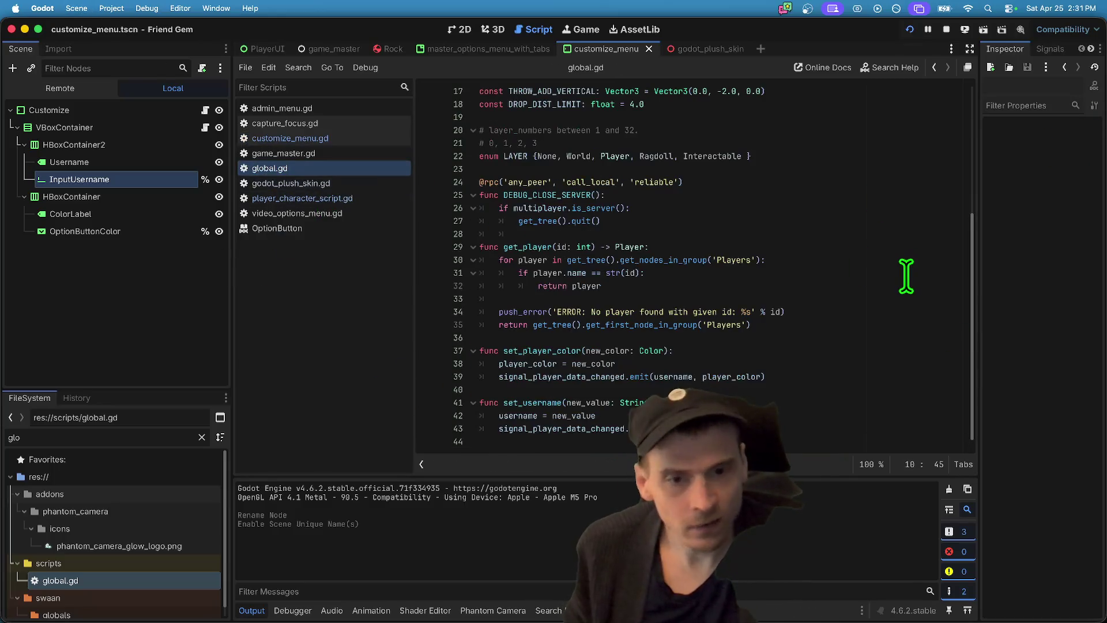
click(791, 231)
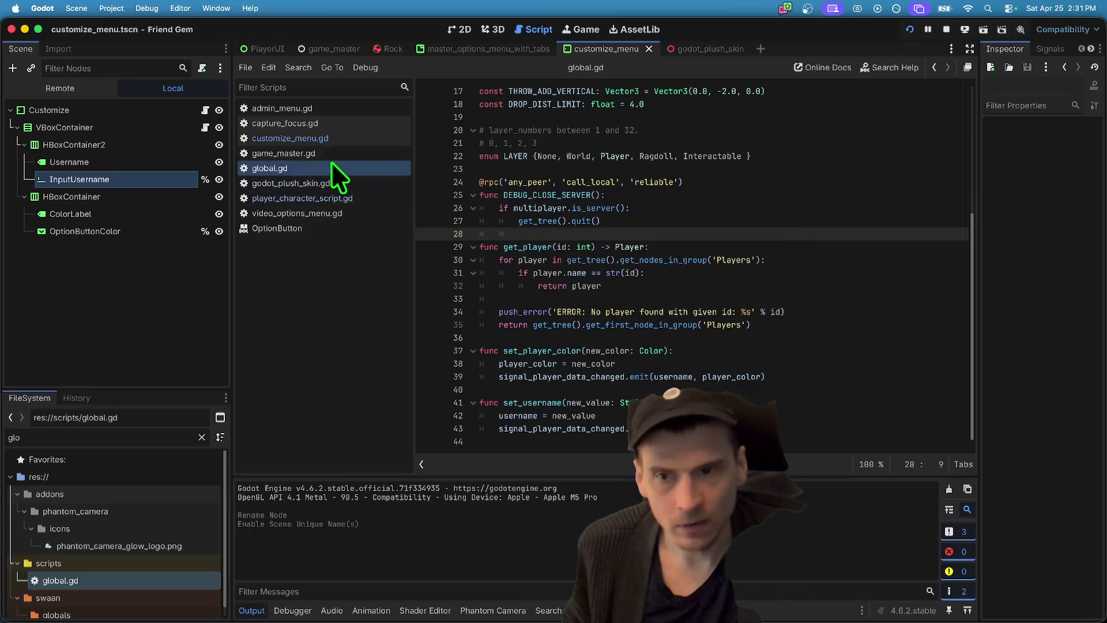
click(343, 139)
click(307, 167)
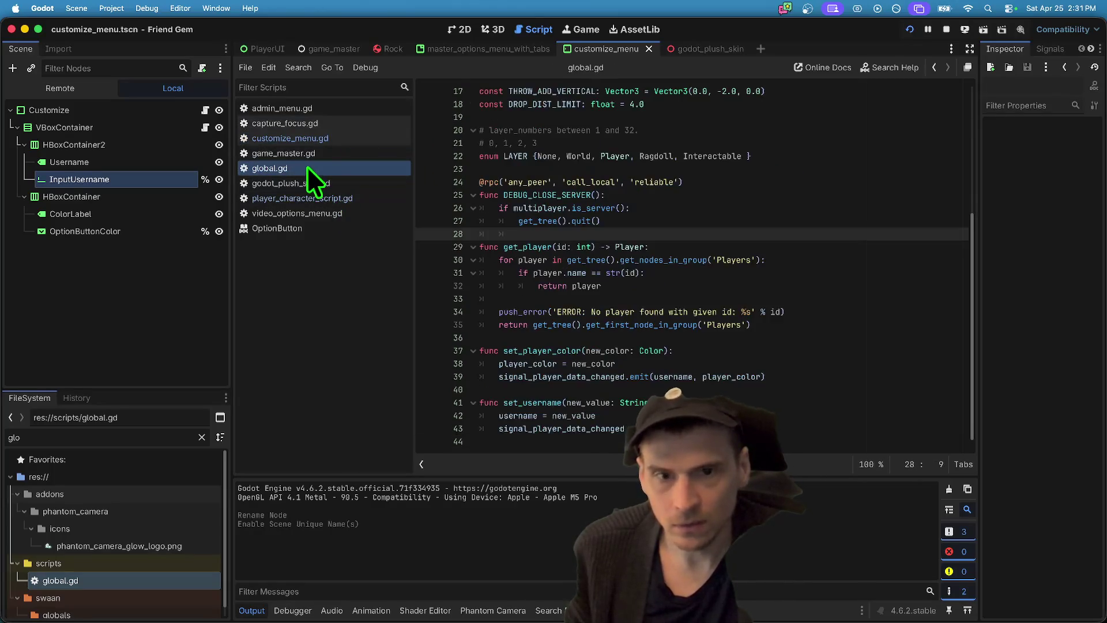
scroll(805, 199, up, 5)
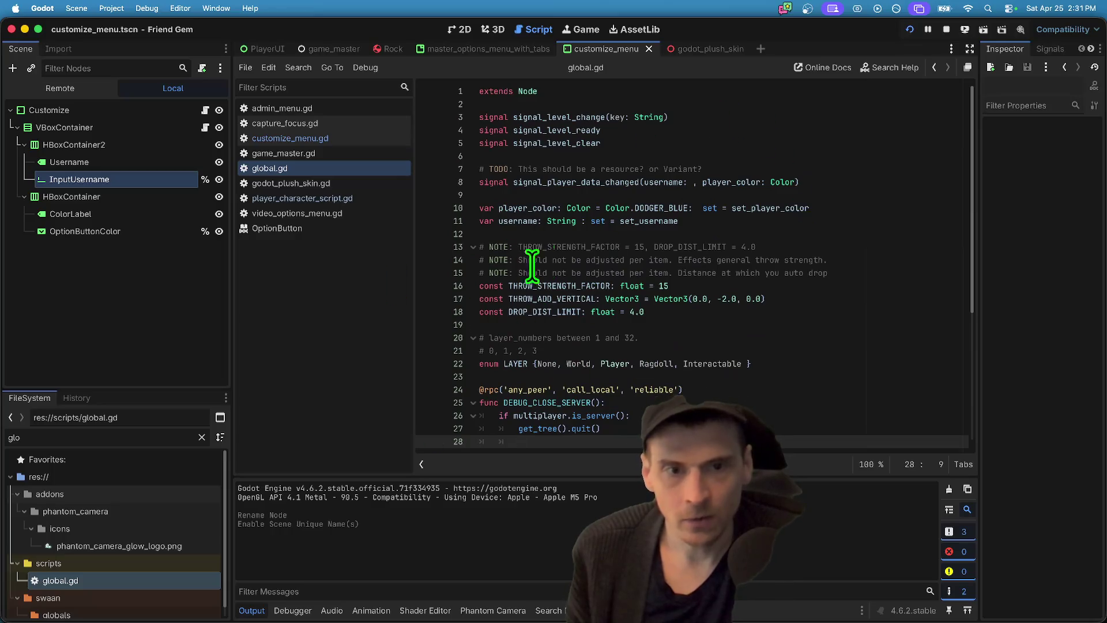
click(676, 219)
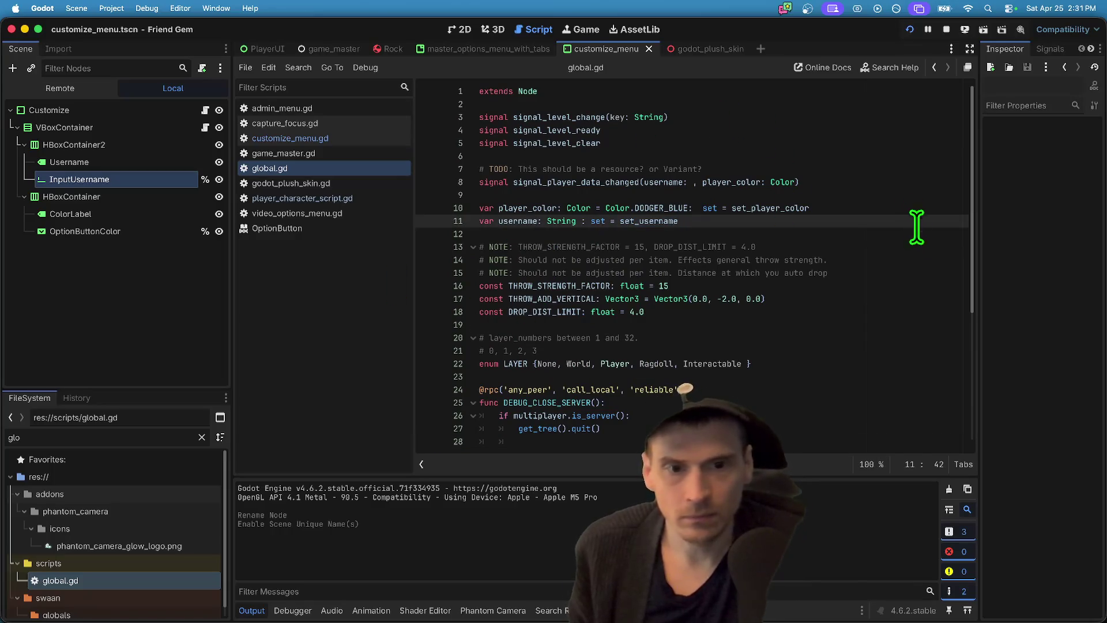
click(373, 138)
click(347, 167)
key(ctrl+s)
- Open player_character_script.gd at sync_player_data and select the username parameter's type and default
click(358, 136)
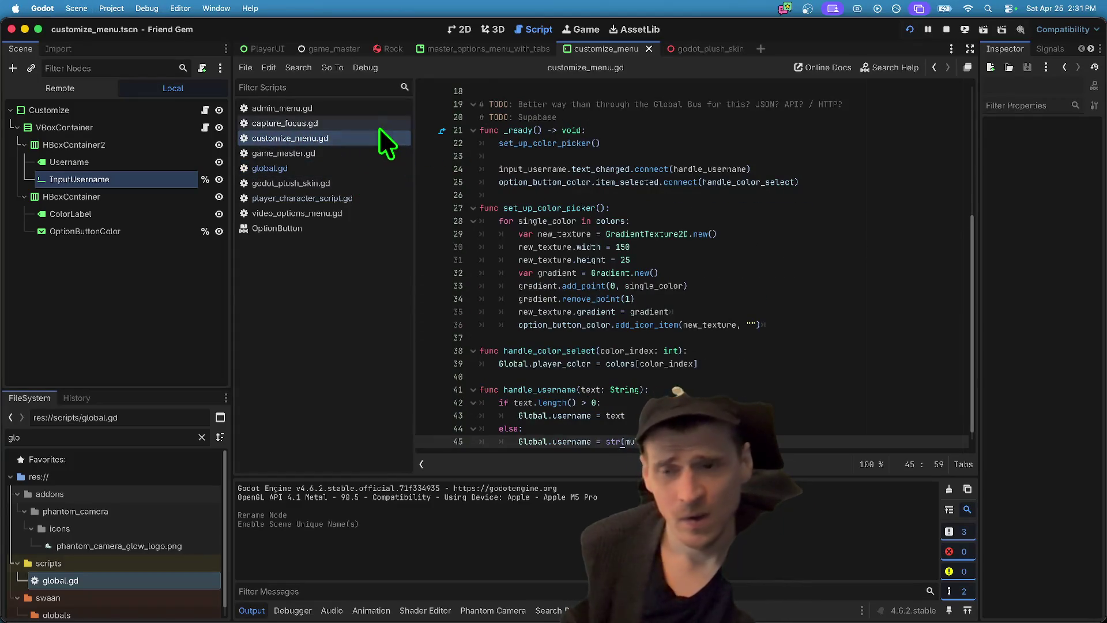
click(369, 198)
click(715, 306)
click(578, 291)
drag(634, 305, 834, 306)
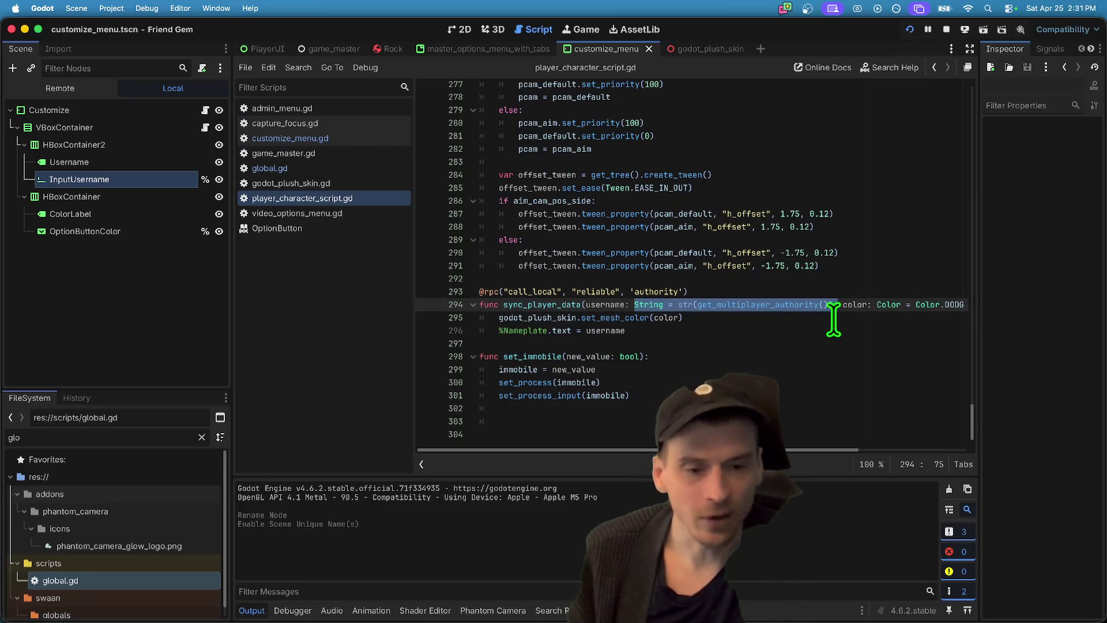
- Remove ': String = str(get_multiplayer_authority())' from sync_player_data's username parameter
click(804, 329)
drag(634, 304, 834, 305)
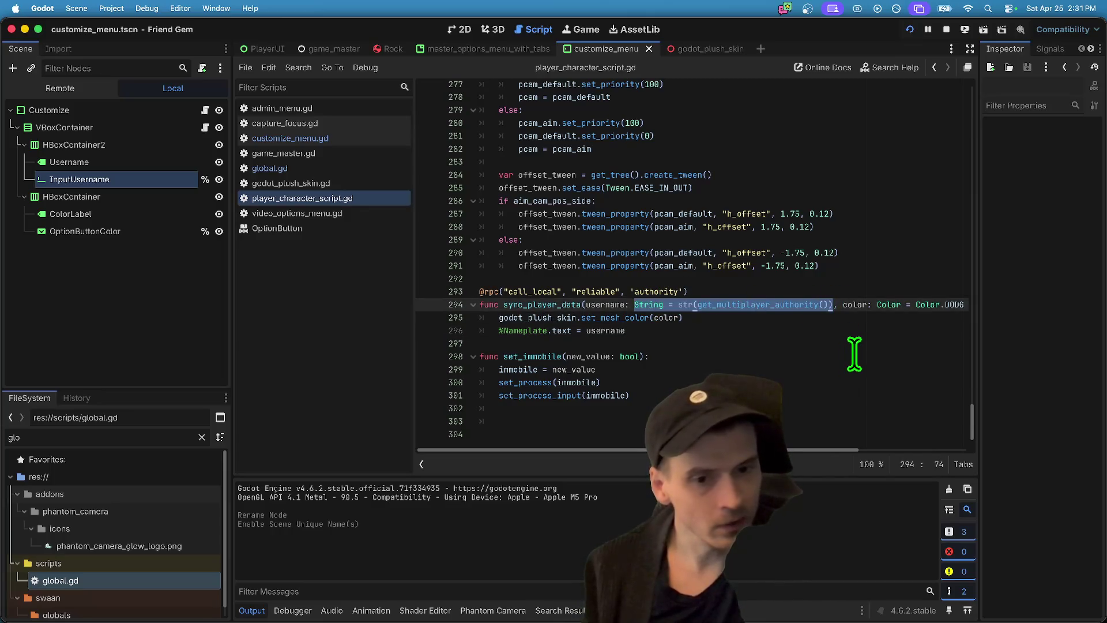
key(BackSpace)
key(BackSpace)
key(BackSpace)
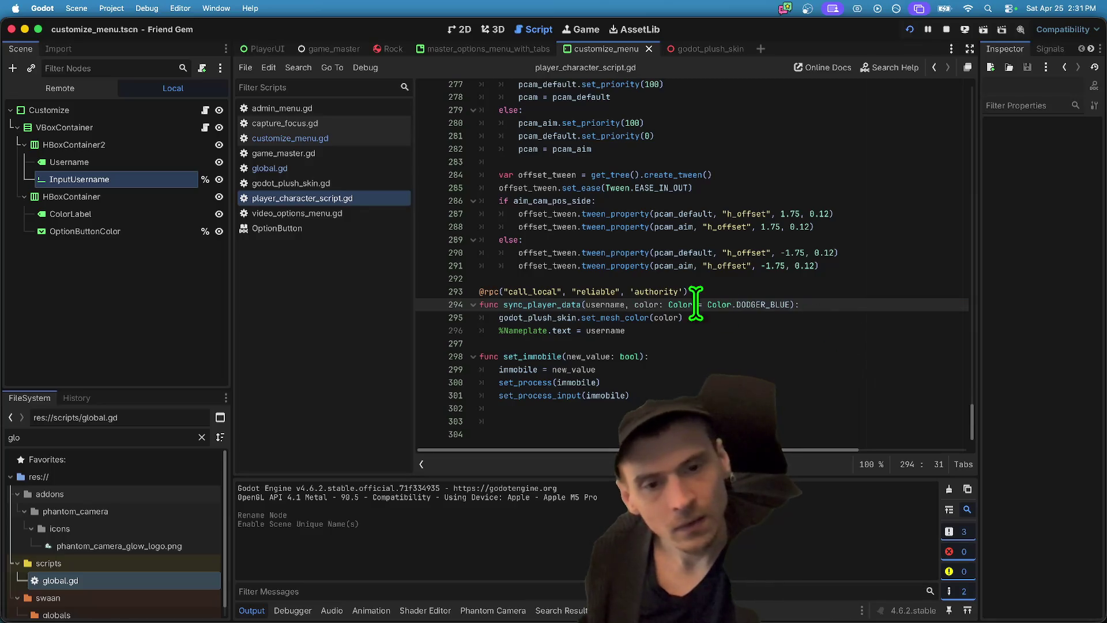
click(747, 320)
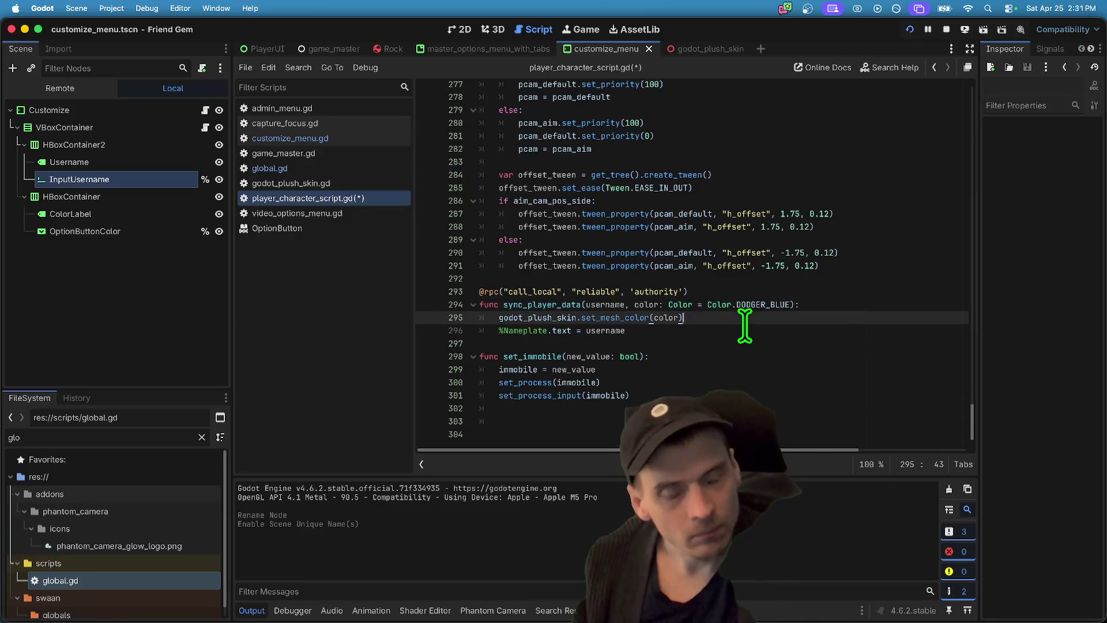
key(super+z)
key(super+z)
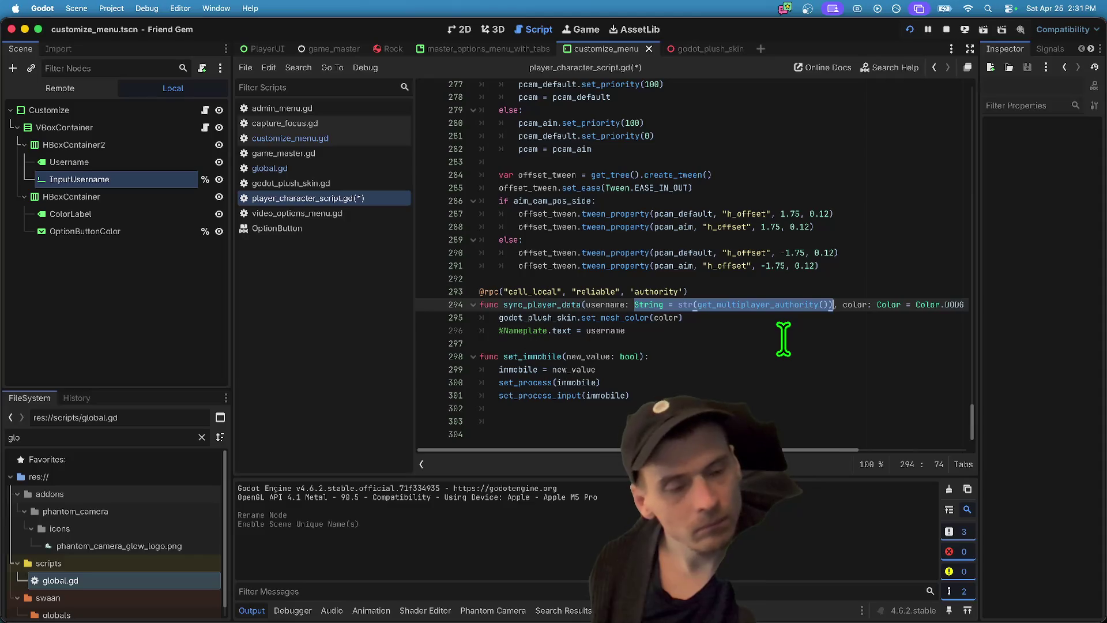
key(super+s)
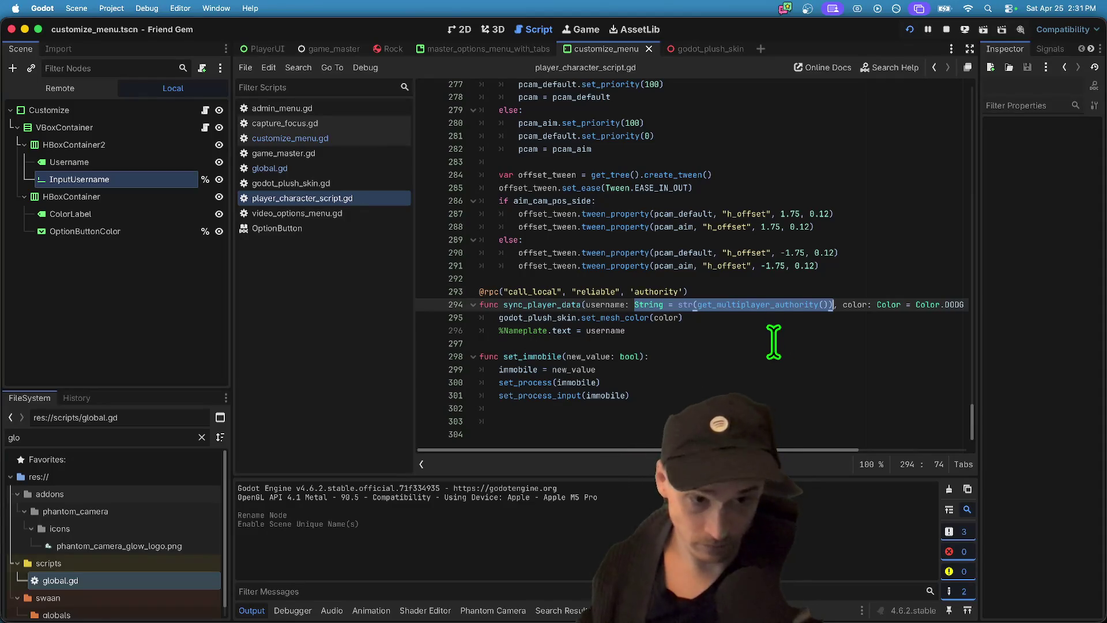
key(BackSpace)
key(BackSpace)
key(BackSpace)
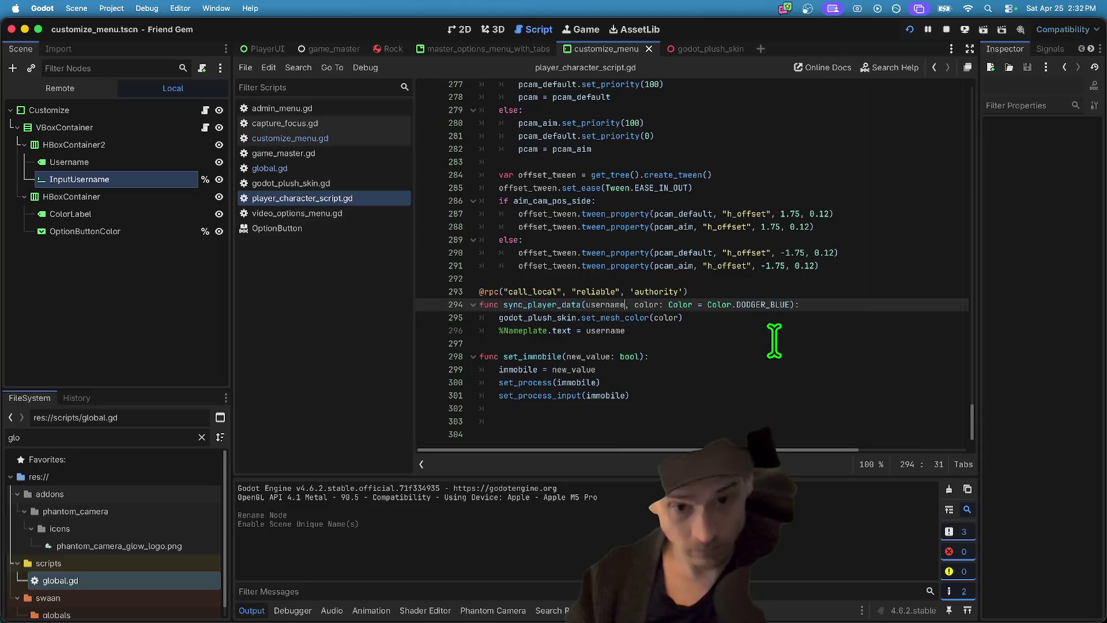
- Inspect the sync_player_data calls on lines 181–182 passing Global.username, then return to the definition
double_click(560, 304)
scroll(648, 297, up, 10)
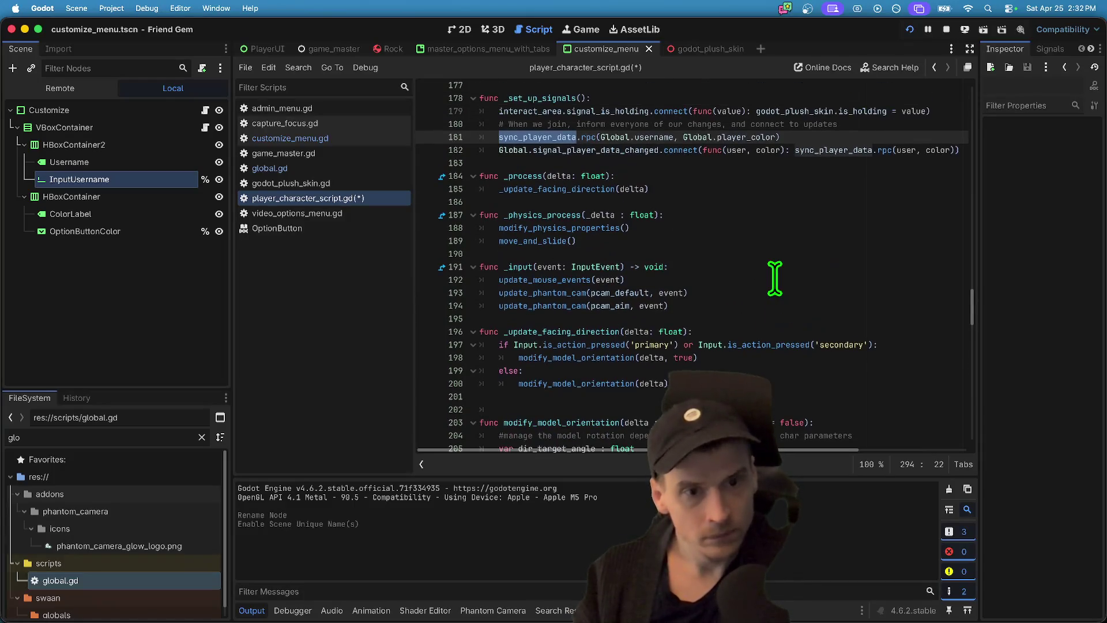
scroll(663, 139, up, 3)
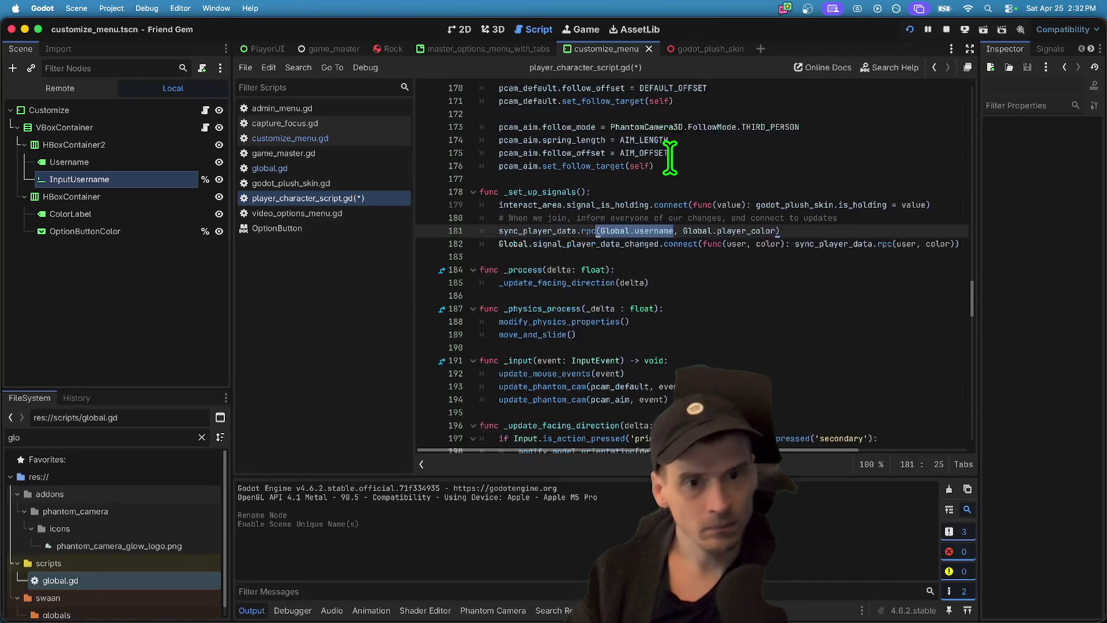
click(873, 180)
double_click(551, 260)
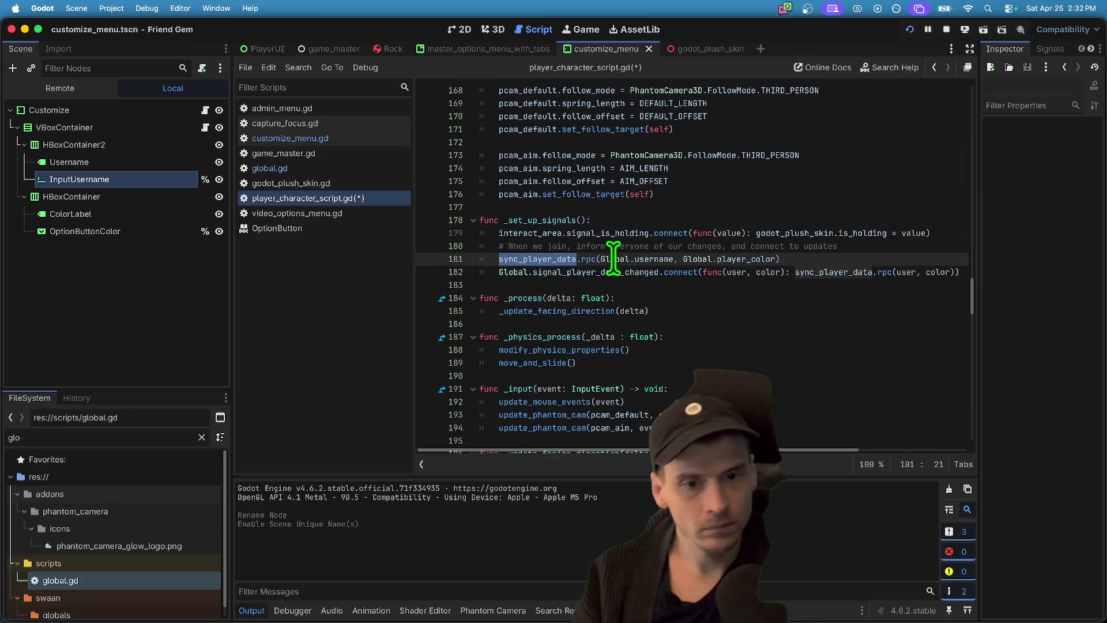
click(823, 272)
double_click(833, 272)
click(868, 272)
double_click(510, 259)
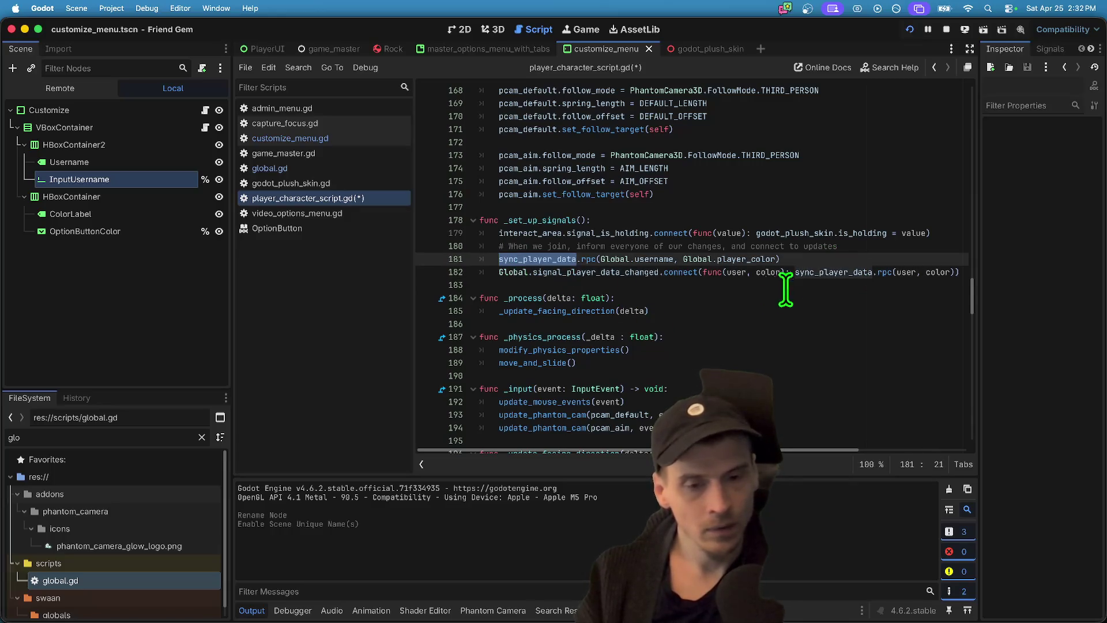
double_click(651, 258)
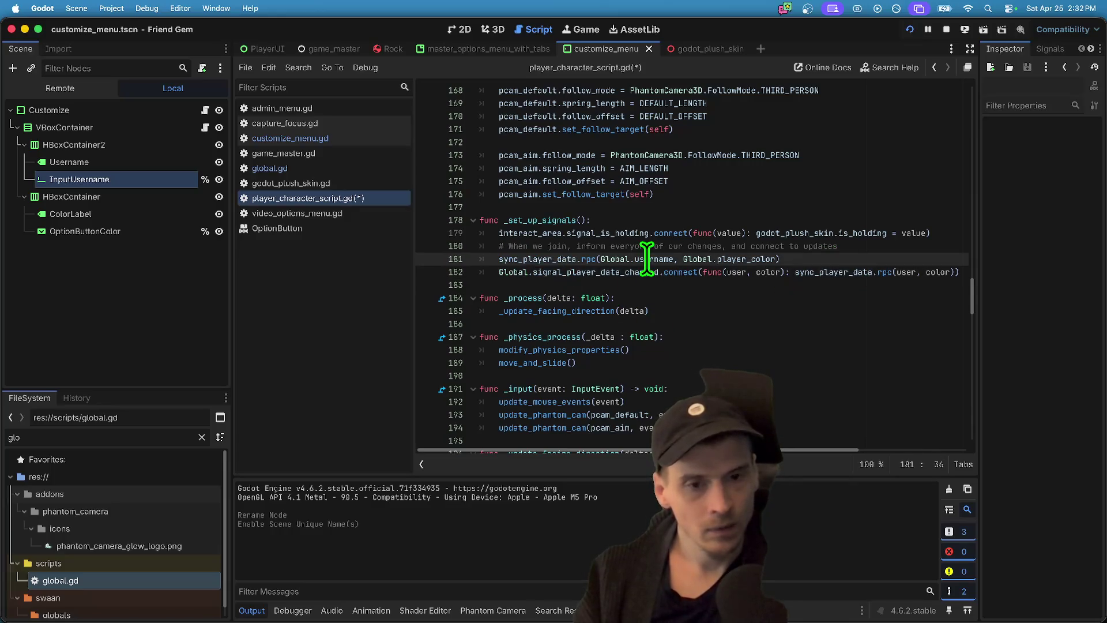
super+click(561, 259)
click(774, 312)
- Wrap the %Nameplate.text assignment in sync_player_data inside an 'if username:' block
double_click(610, 312)
click(855, 311)
key(Return)
text(if username:)
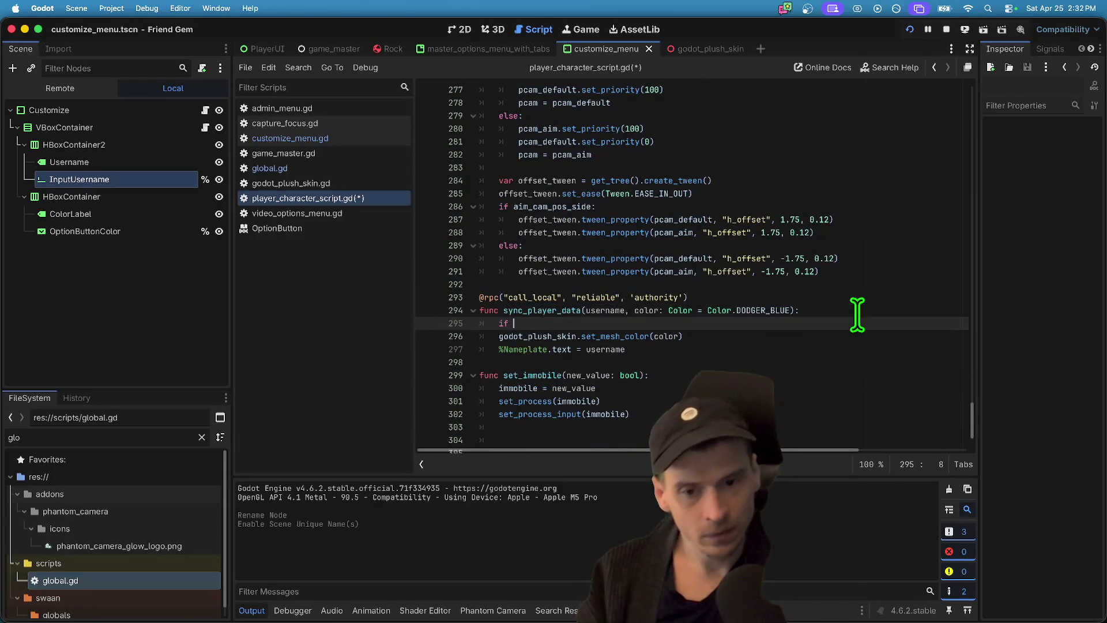
key(Return)
click(803, 361)
key(super+x)
key(Up)
key(Up)
key(super+v)
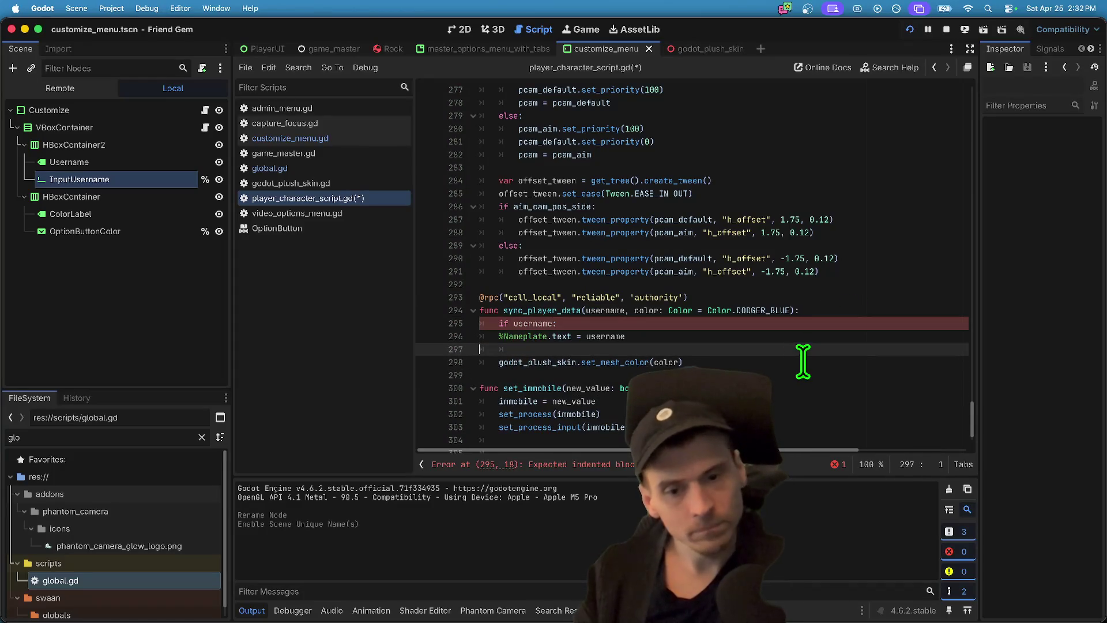
key(Up)
key(Tab)
key(Down)
- Add an else branch setting %Nameplate.text to str(multiplayer.get_unique_id())
text(el)
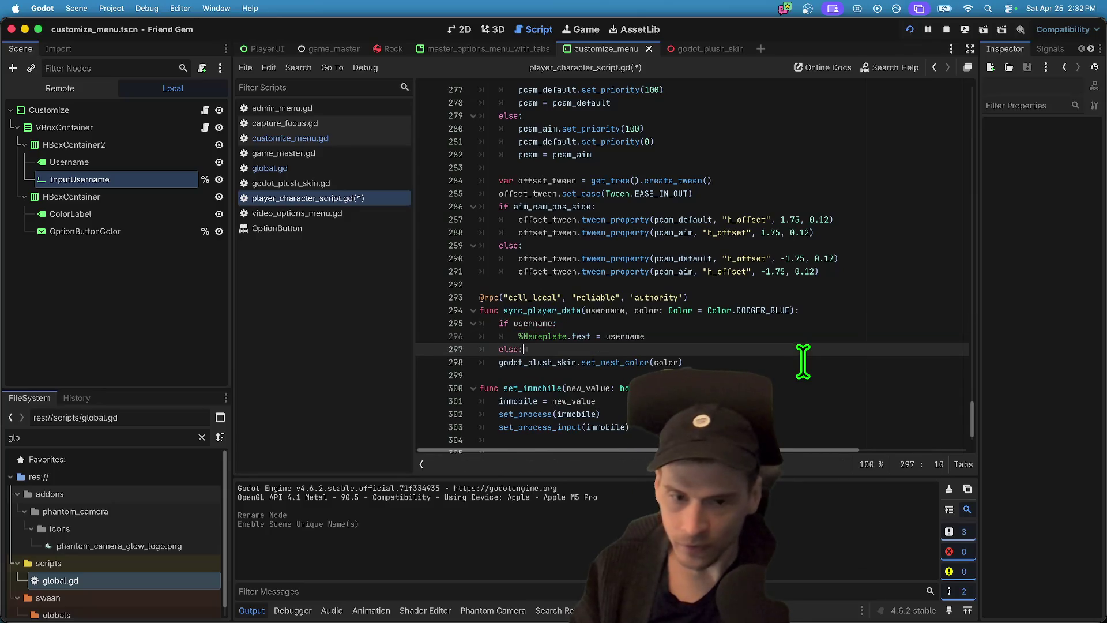
key(Return)
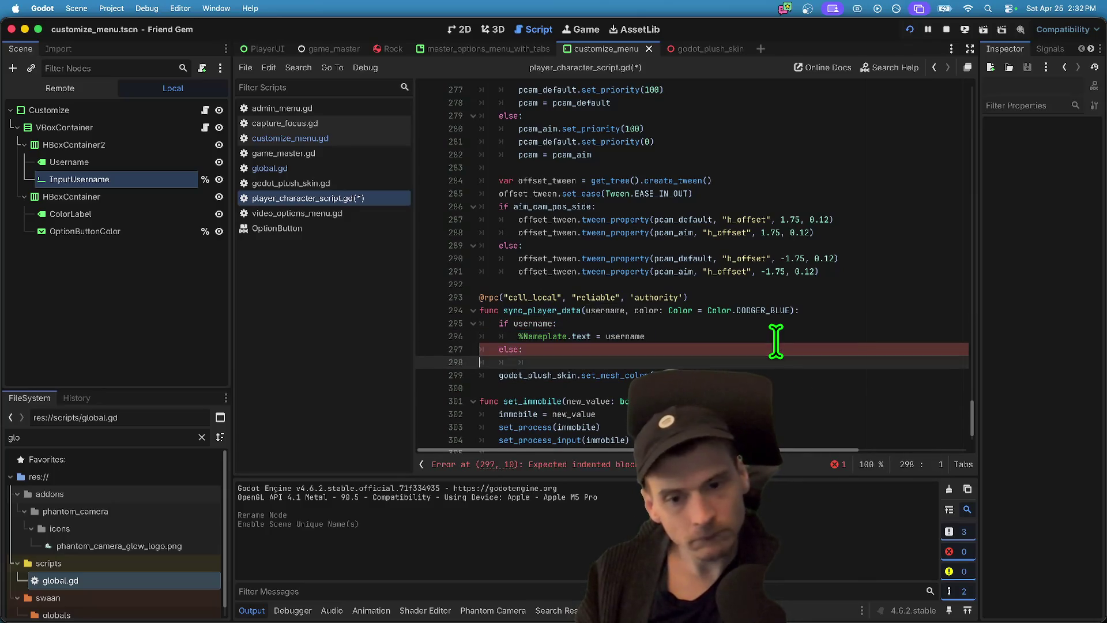
key(super+v)
key(alt+shift+Left)
key(BackSpace)
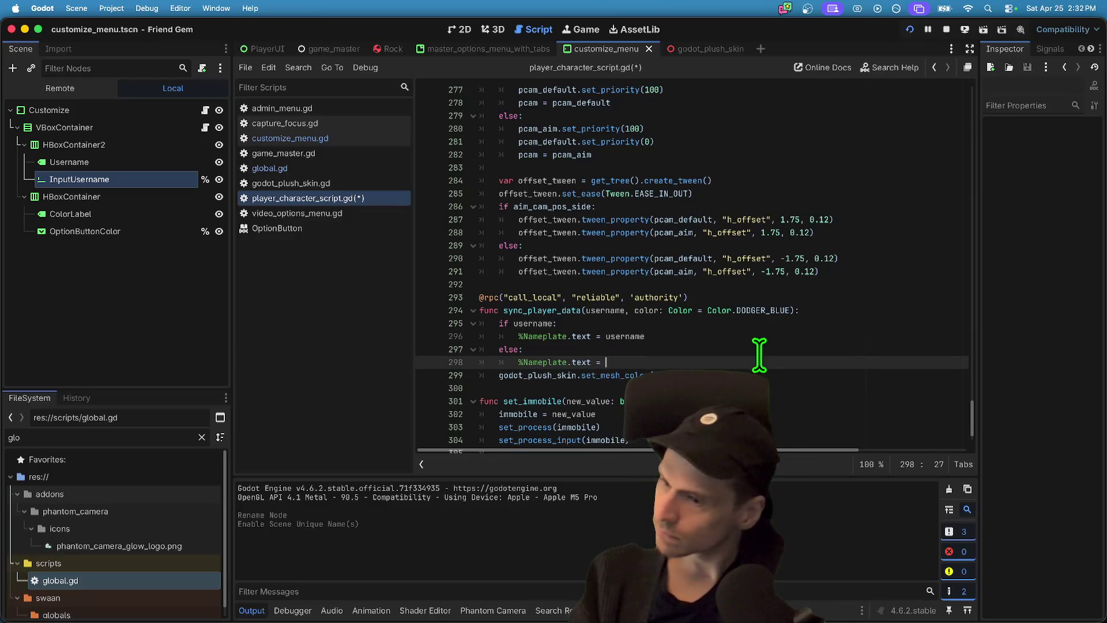
text(_mu)
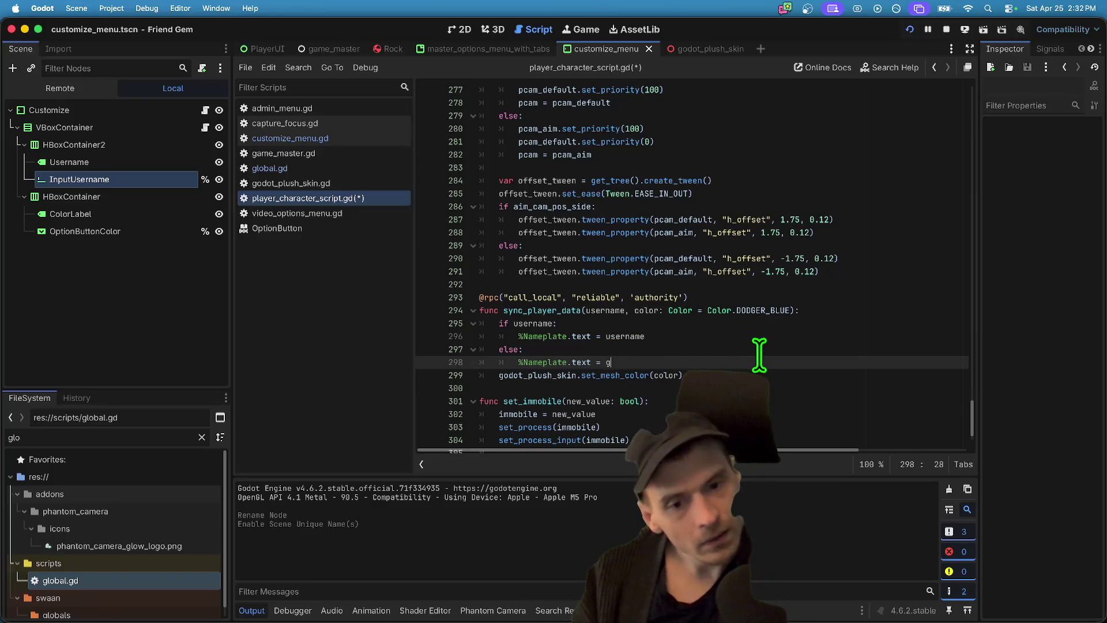
key(BackSpace)
text(multiplayer)
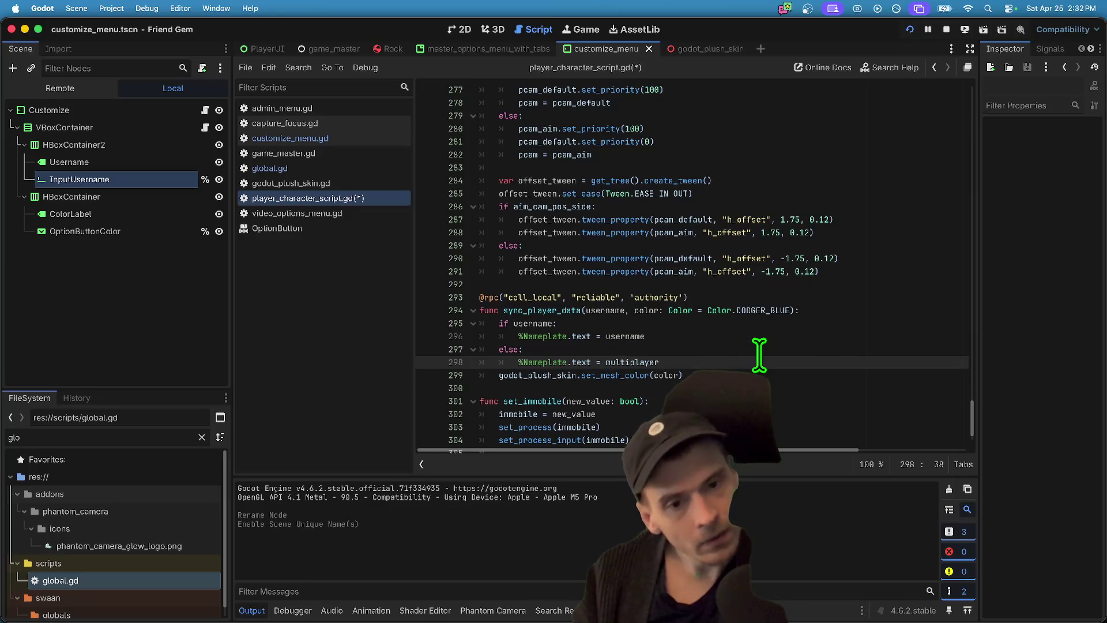
text(.get_u)
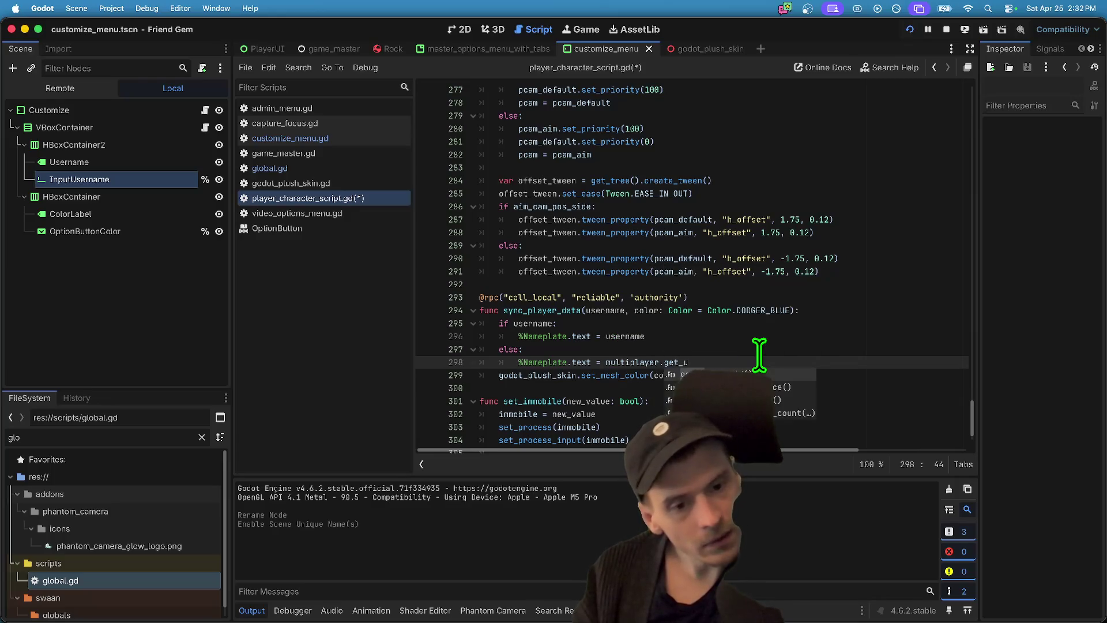
key(Return)
text(.)
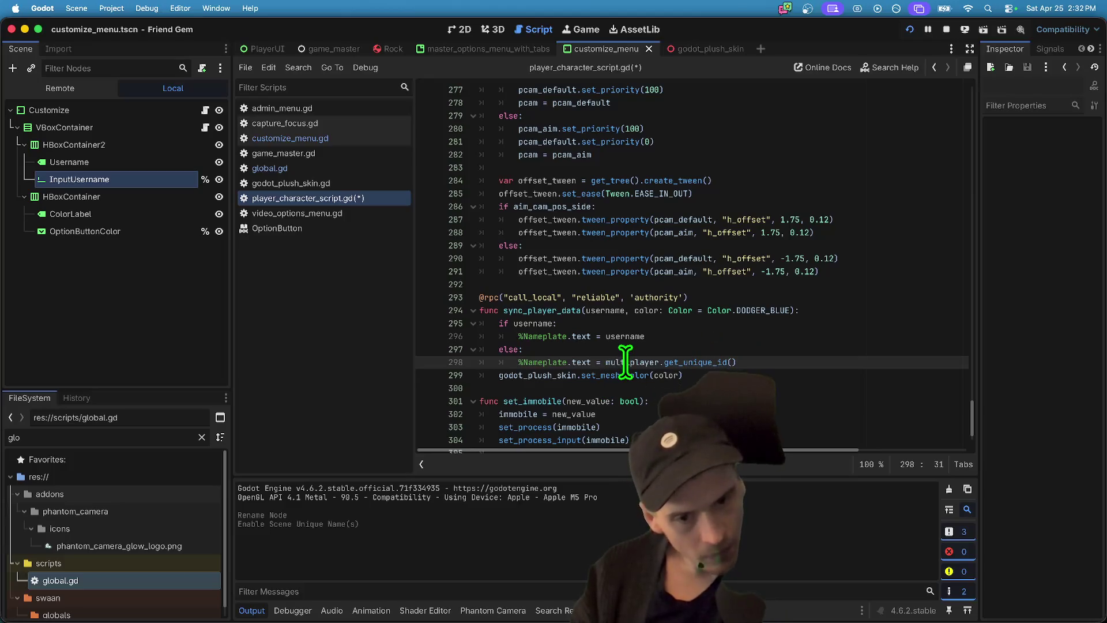
key(End)
text())
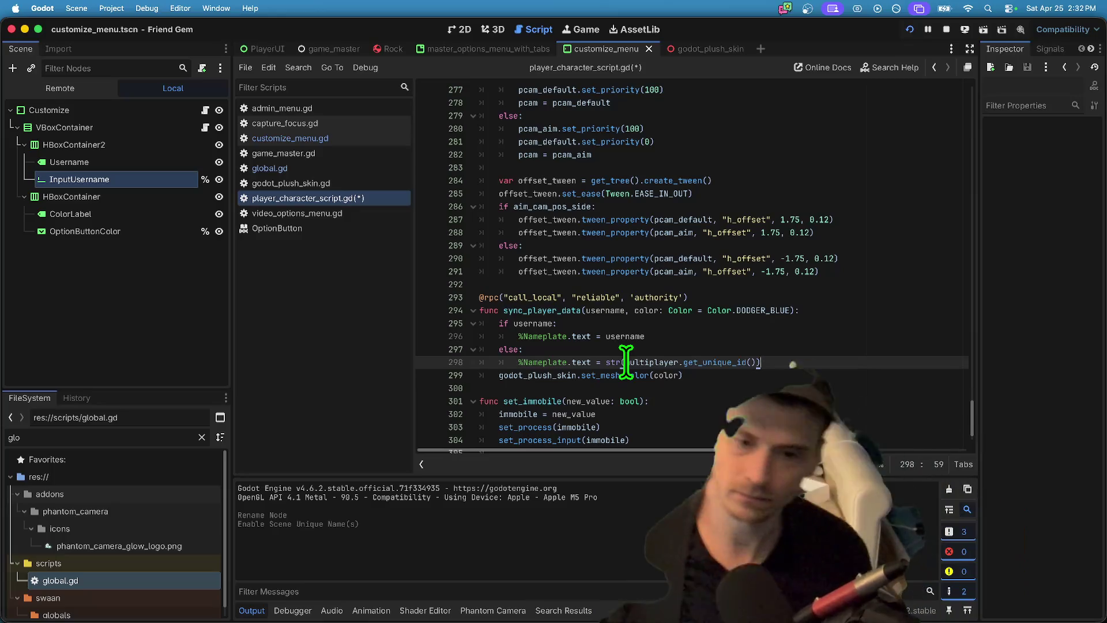
- Insert a blank line before the set_mesh_color call
click(619, 319)
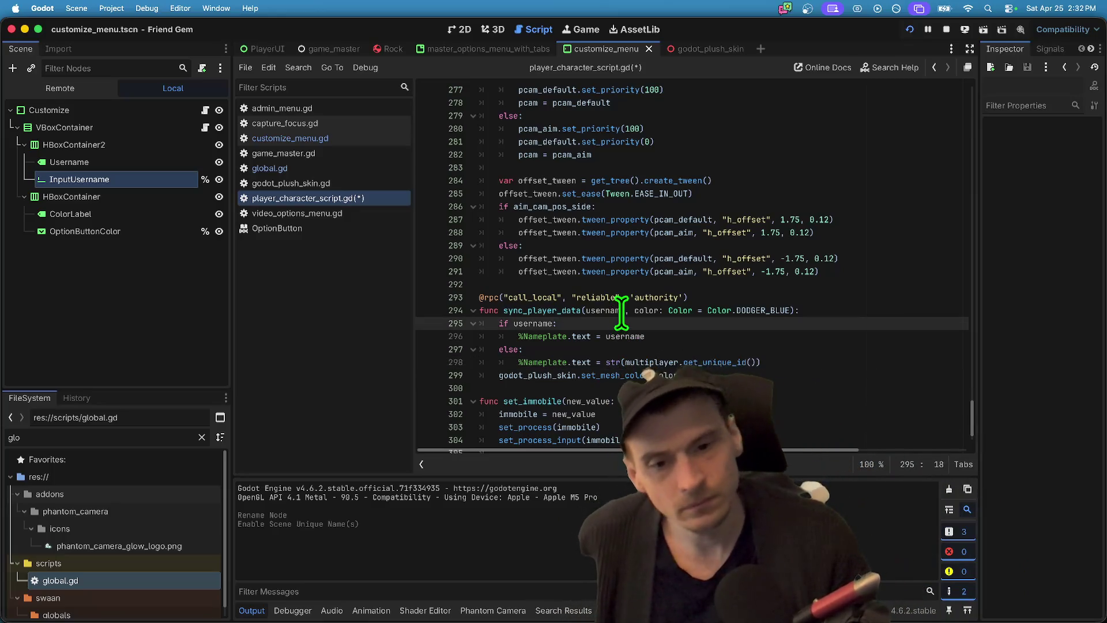
double_click(613, 310)
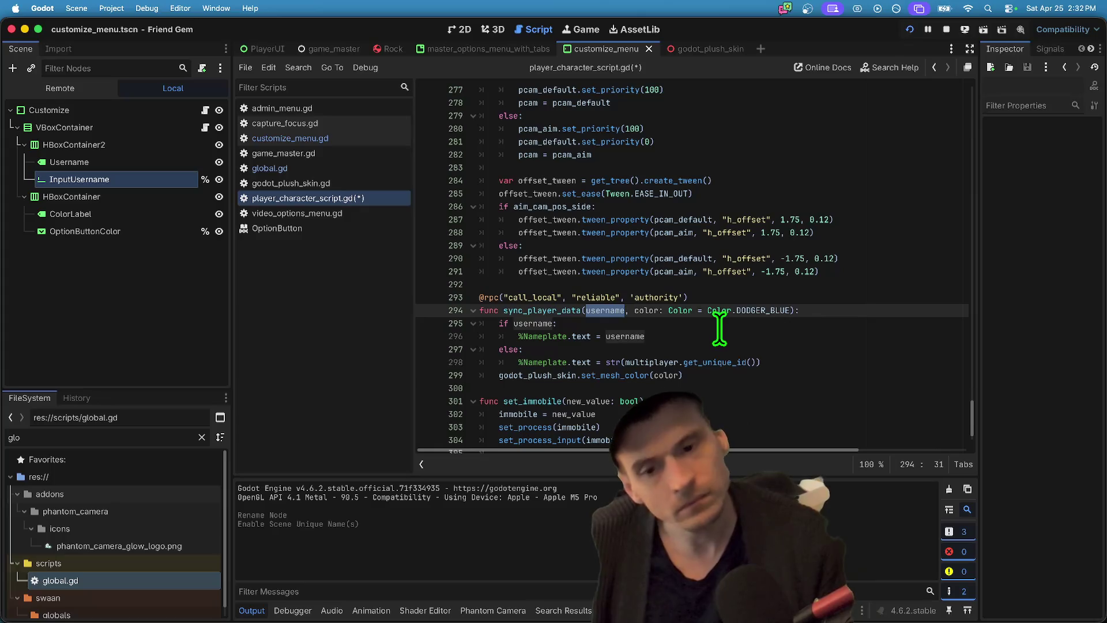
click(848, 376)
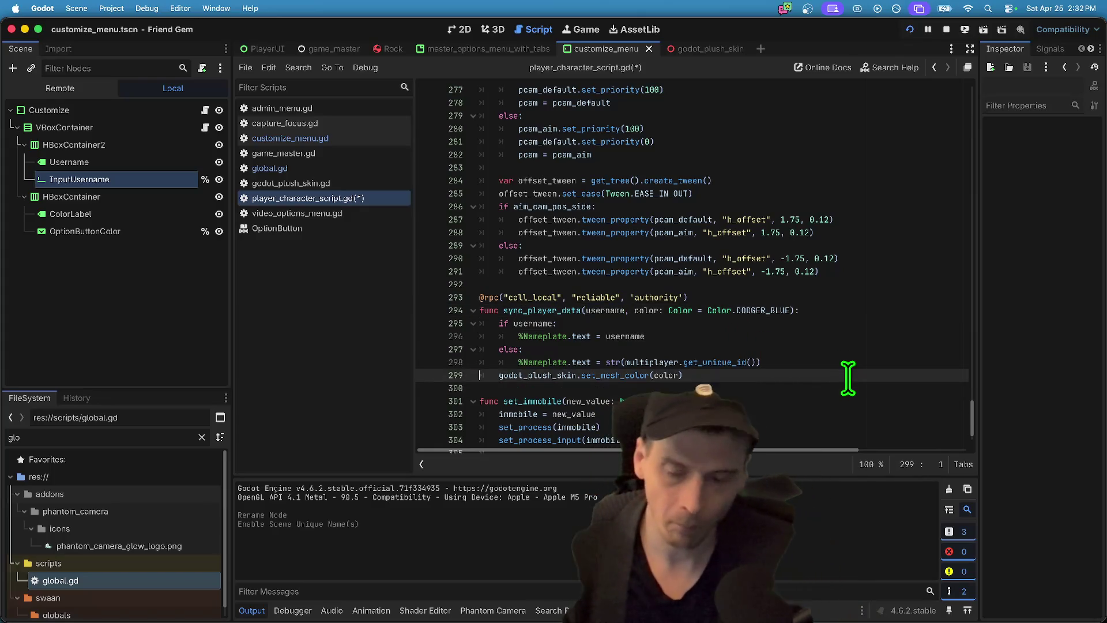
key(super+shift+Return)
- Save the player character script and host a game in the first instance
key(super+s)
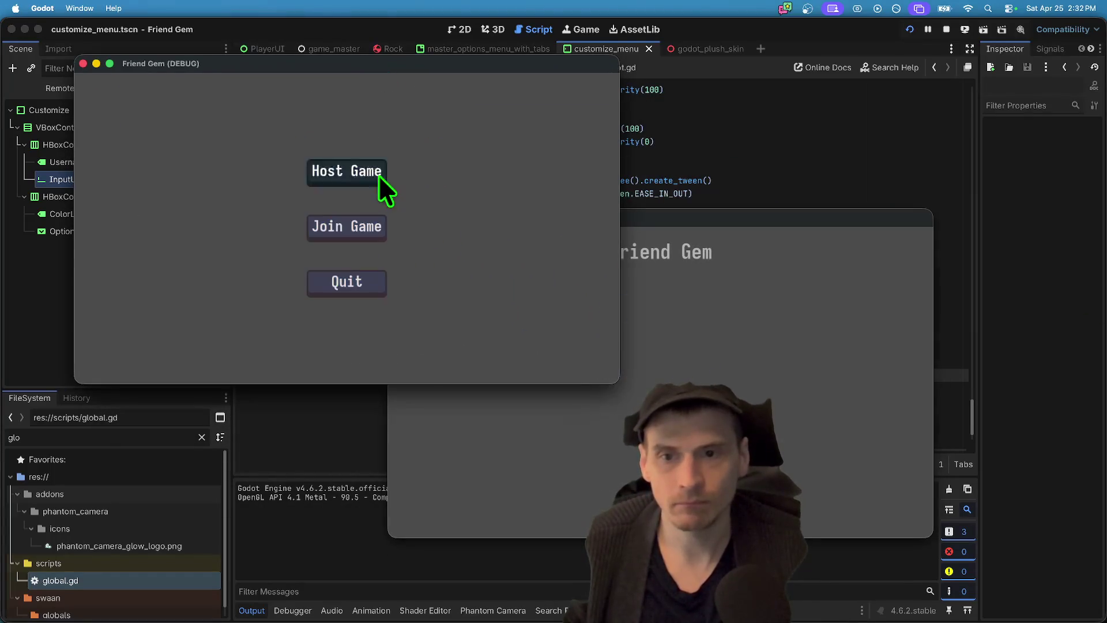
click(378, 176)
click(283, 315)
key(Escape)
- In the second game instance, set the character colour to cyan under Options > Customize
click(703, 306)
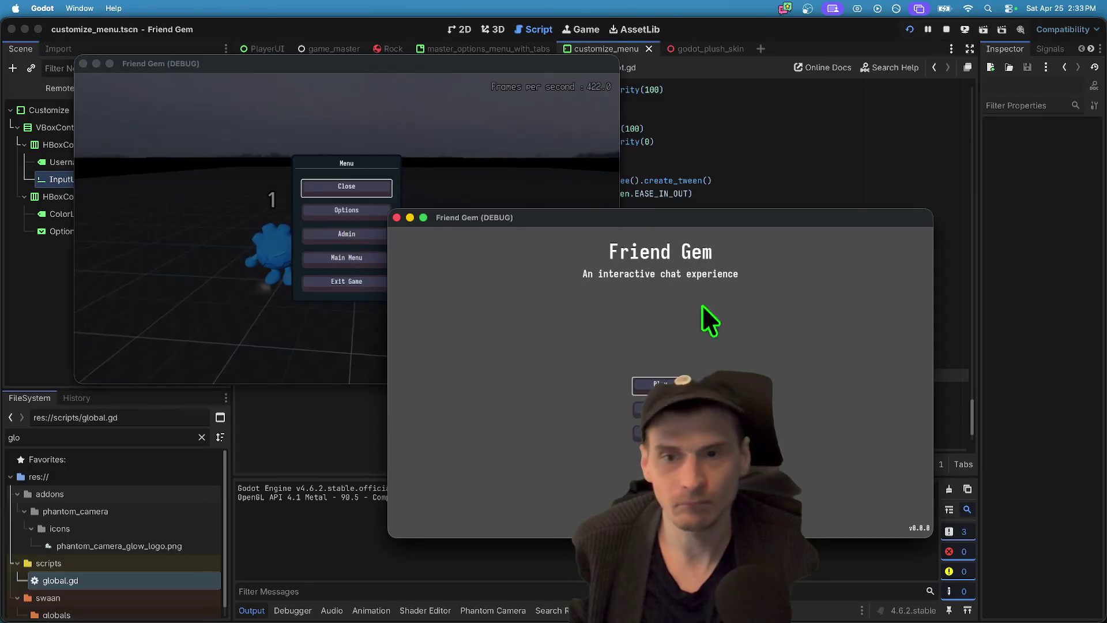
click(672, 383)
click(727, 246)
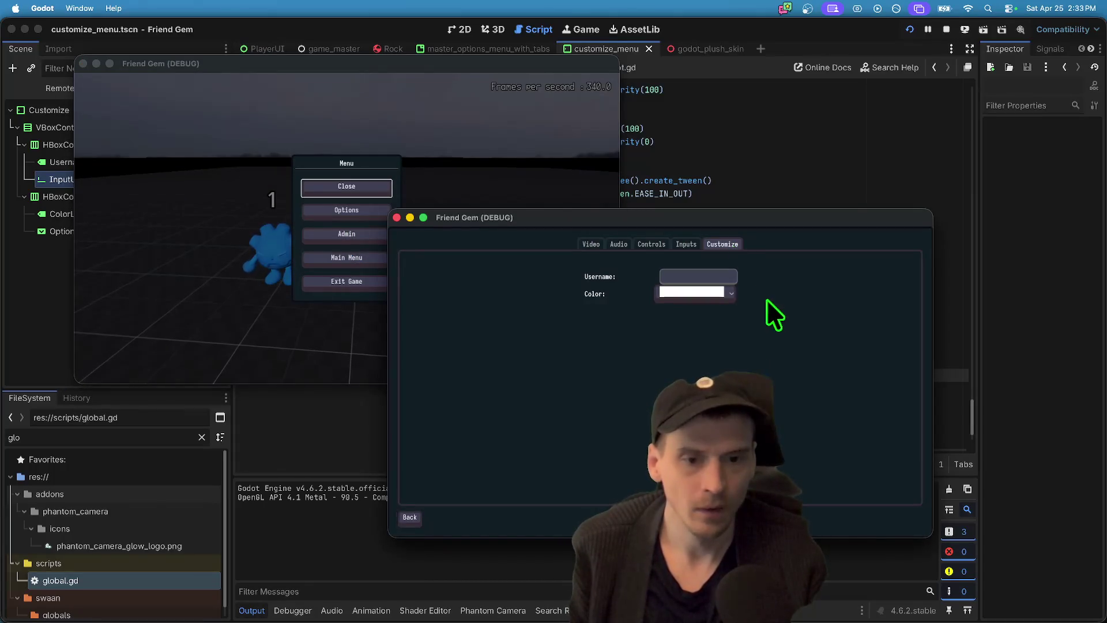
text(afeafaewf)
click(699, 293)
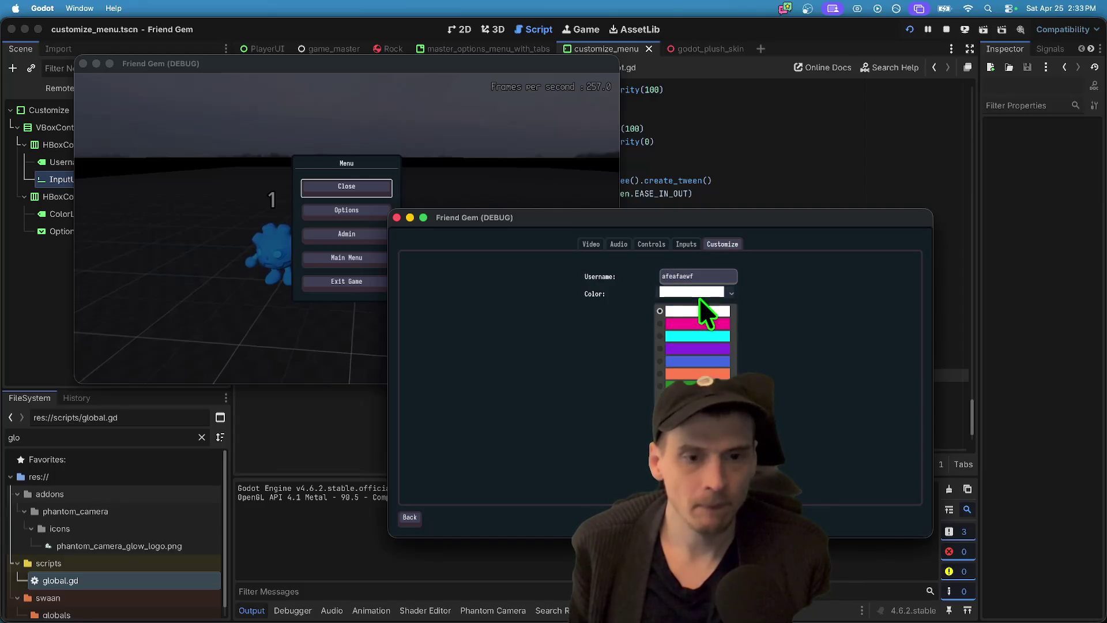
click(701, 357)
click(411, 517)
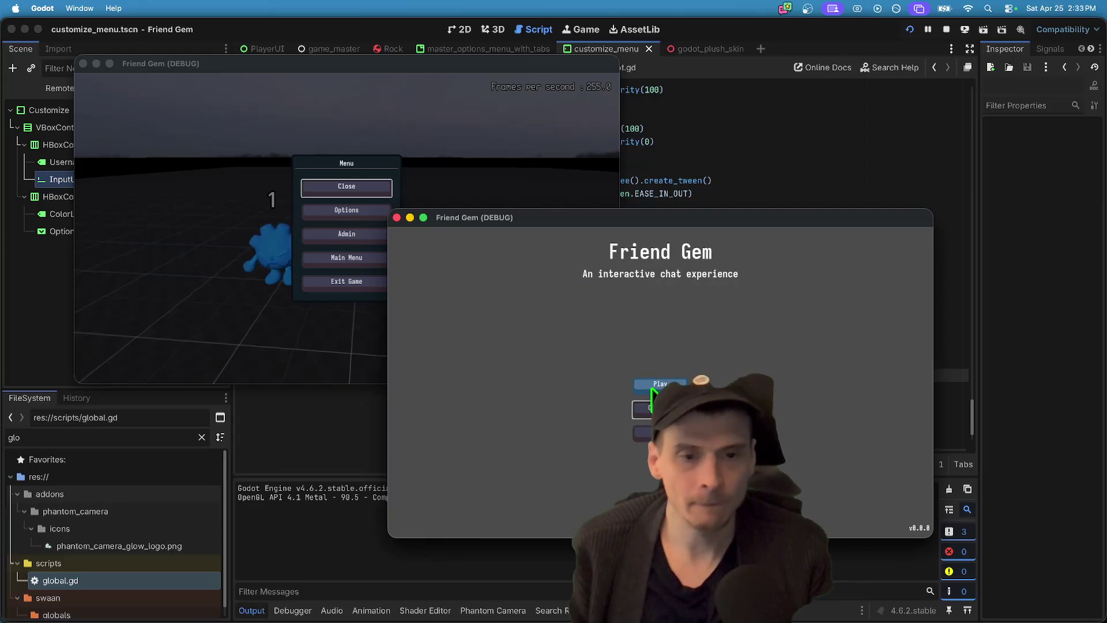
- Join the Awesome Game session from the second instance and resume play
click(669, 381)
click(683, 379)
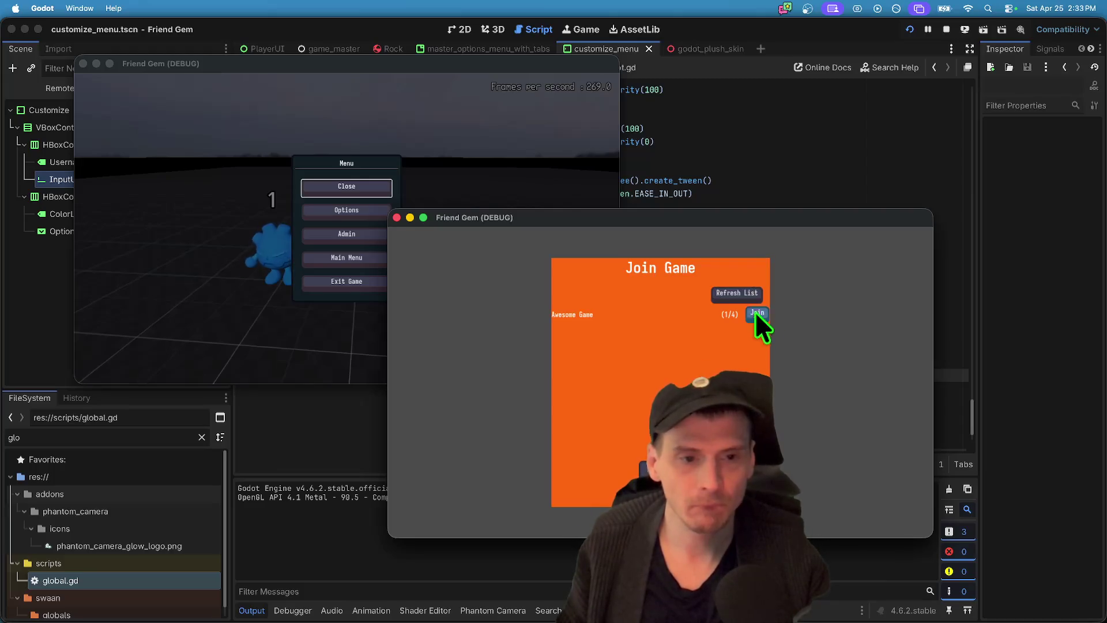
click(752, 314)
key(Escape)
key(Escape)
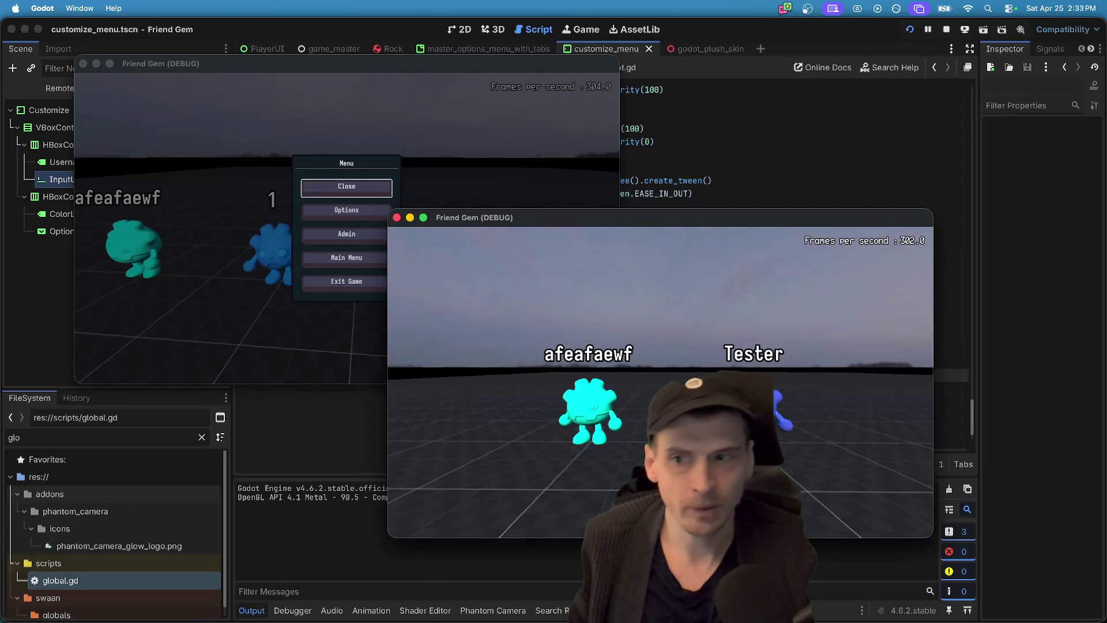
click(347, 186)
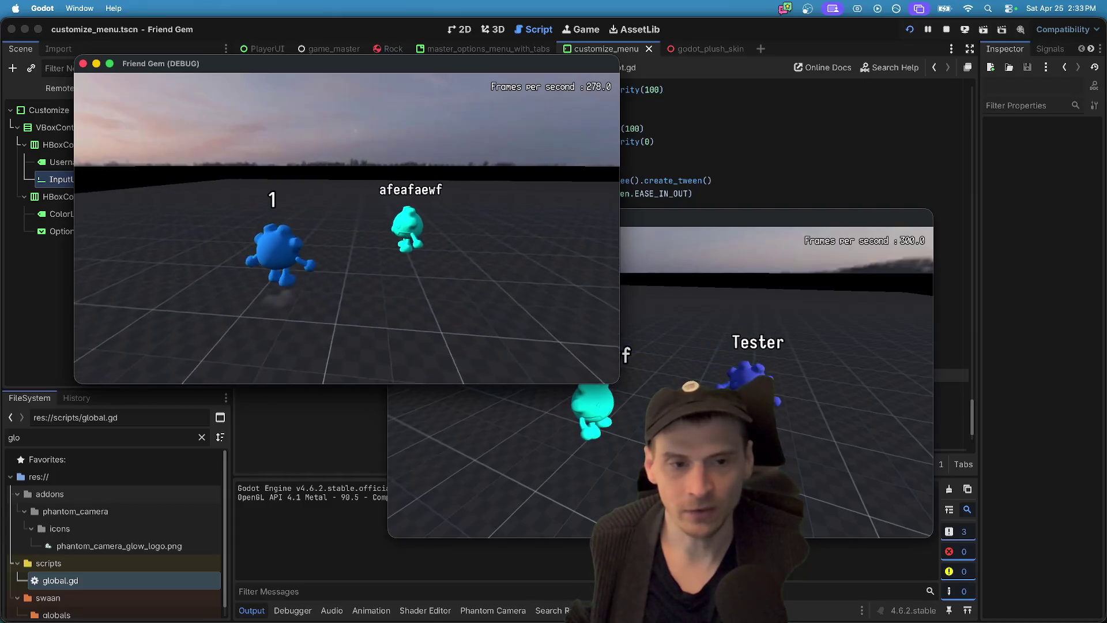
- Switch between the editor and both game windows, then pause the first game
key(super+Tab)
key(super+Tab)
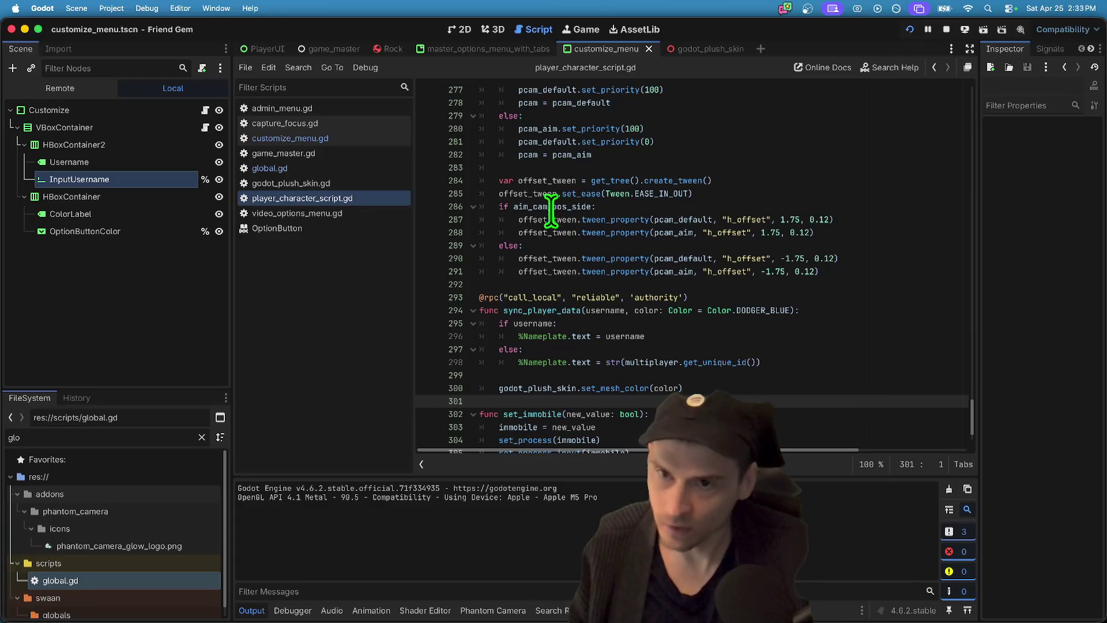
key(super+Tab)
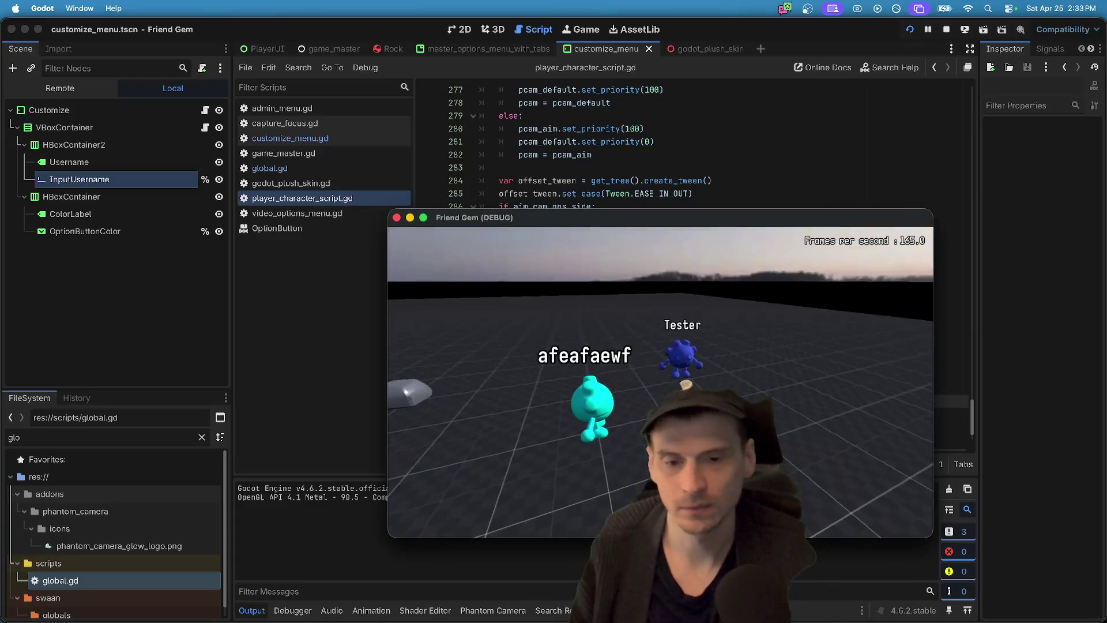
key(super+Tab)
key(super+Tab)
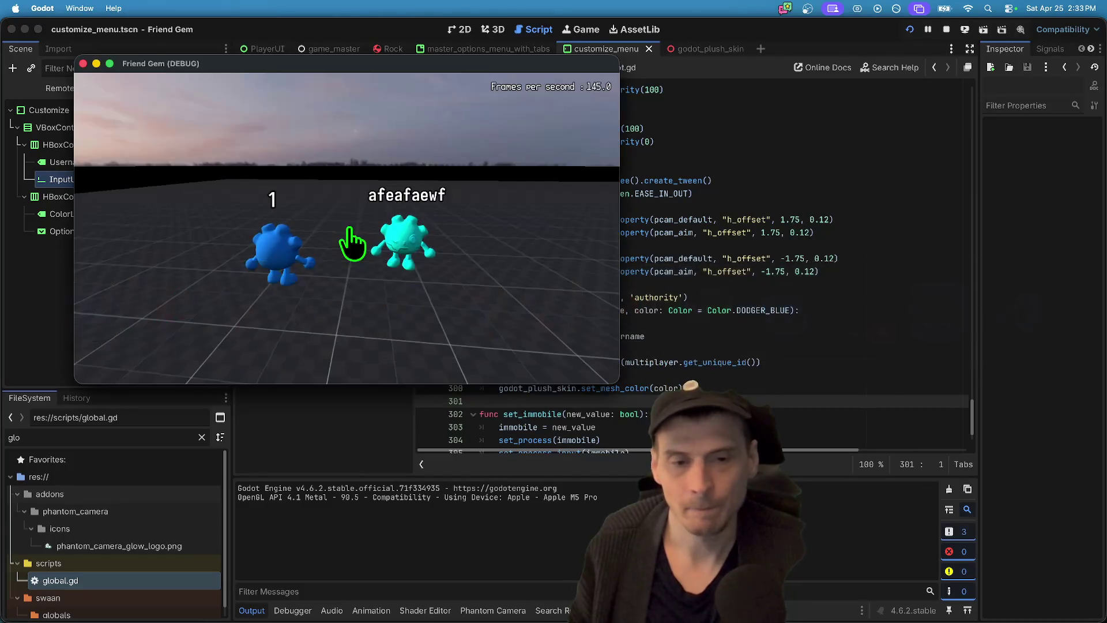
key(super+Tab)
key(super+Tab)
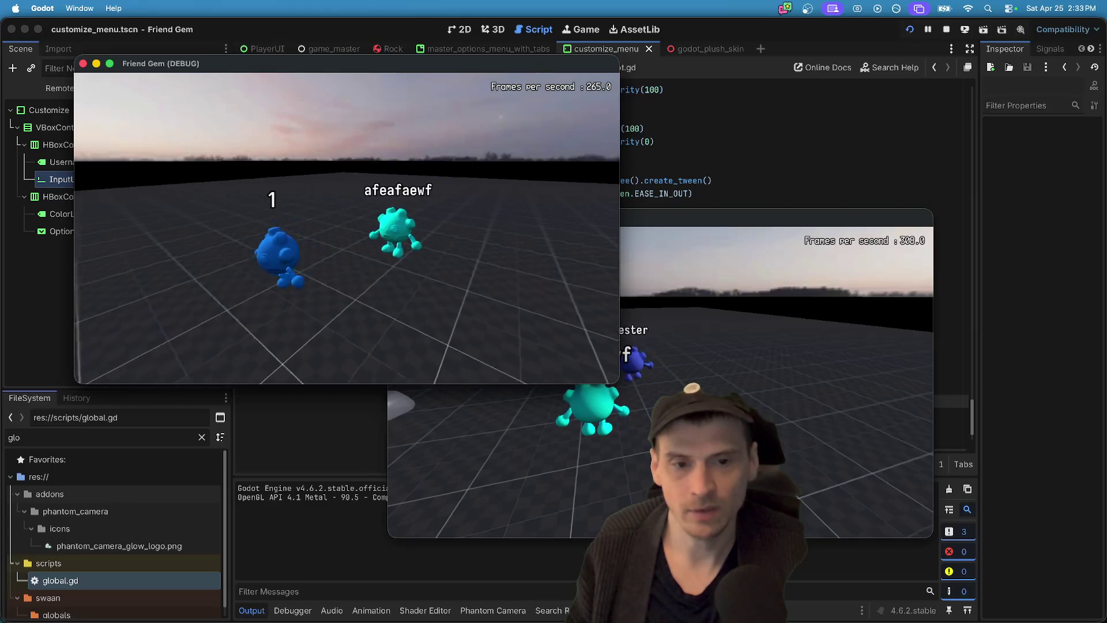
key(Escape)
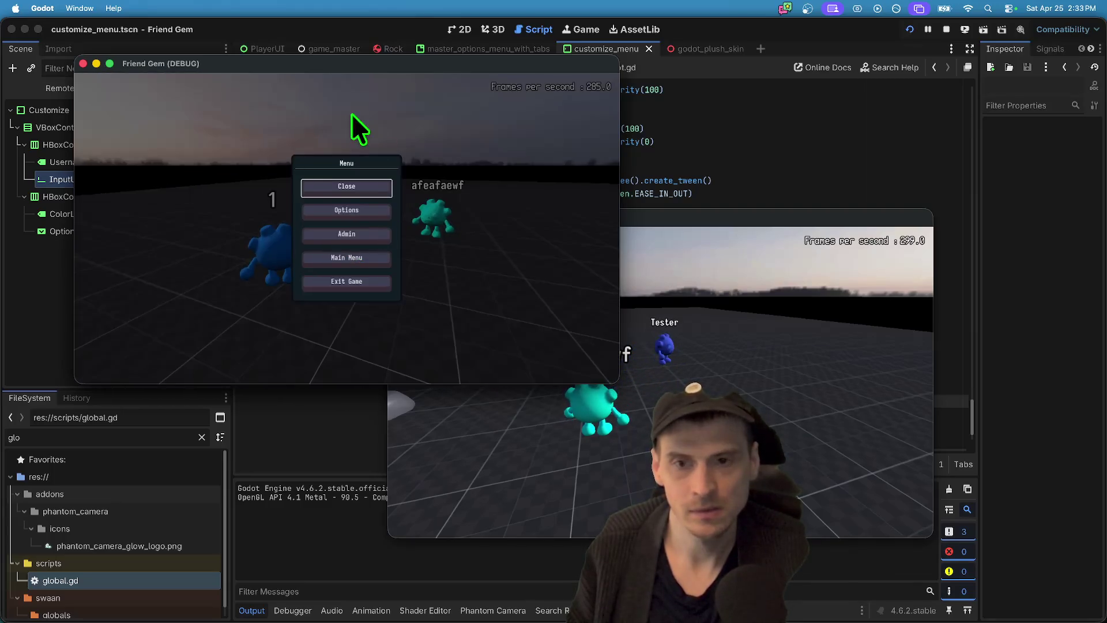
- Change the first player's username to 'andrew' and resume the game
click(358, 214)
click(410, 91)
click(383, 122)
text(efefef)
key(super+a)
key(BackSpace)
text(andrew)
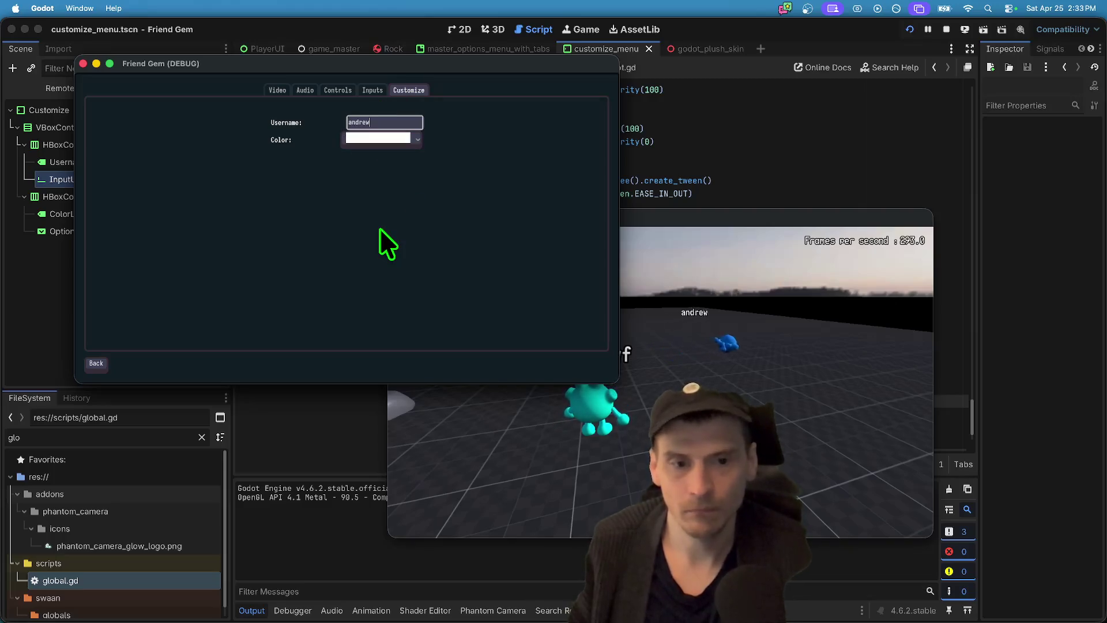
click(95, 363)
key(Escape)
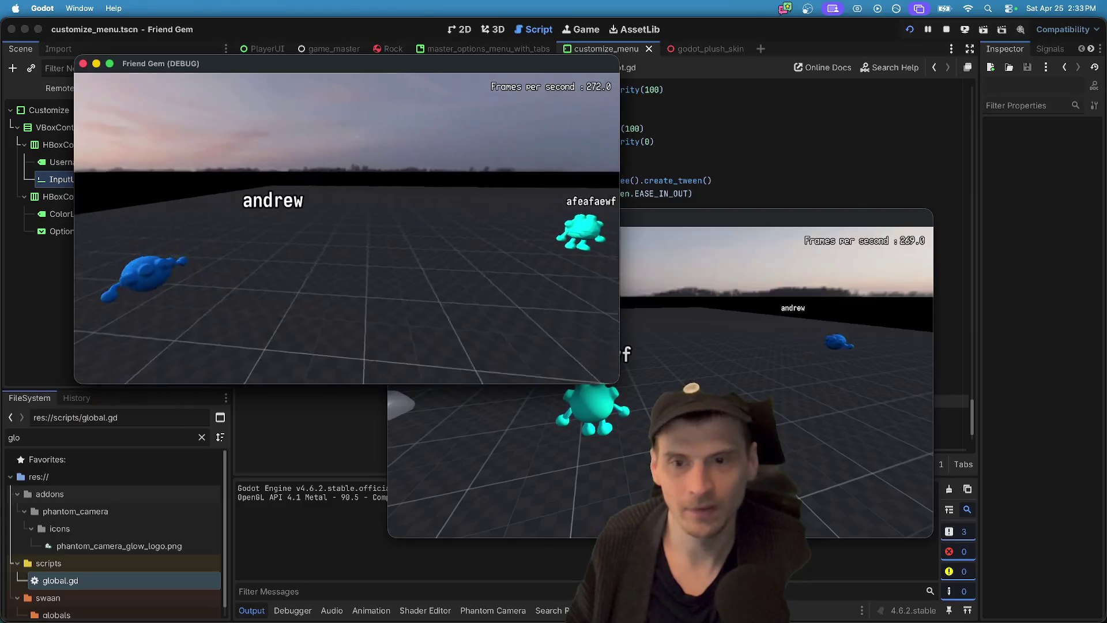
- Walk the blue character around the field with W and S
key(w)
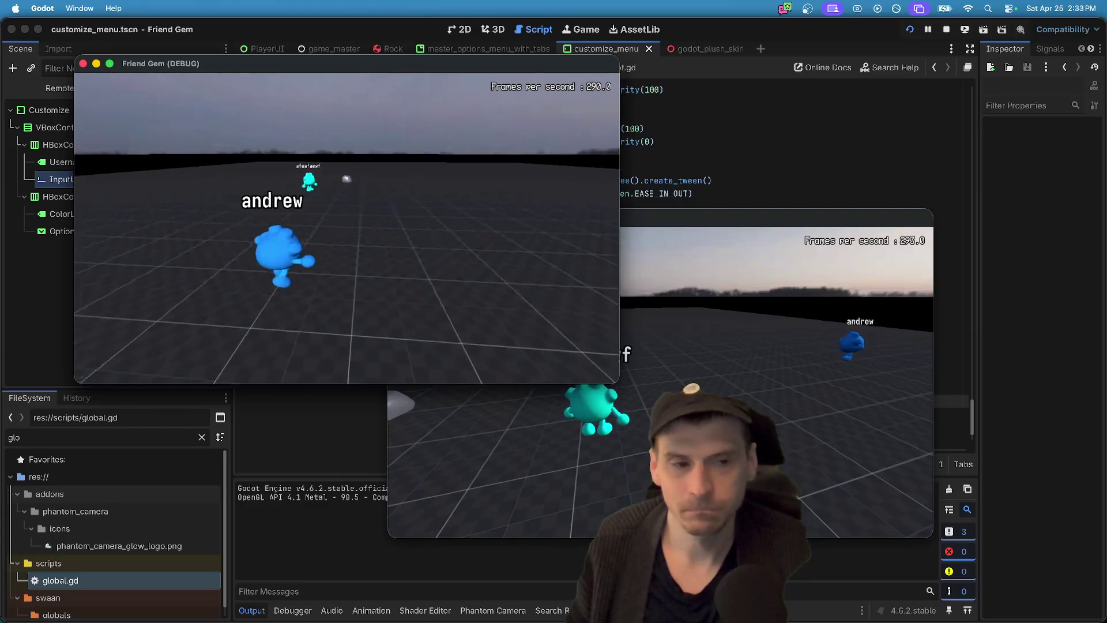
key(w)
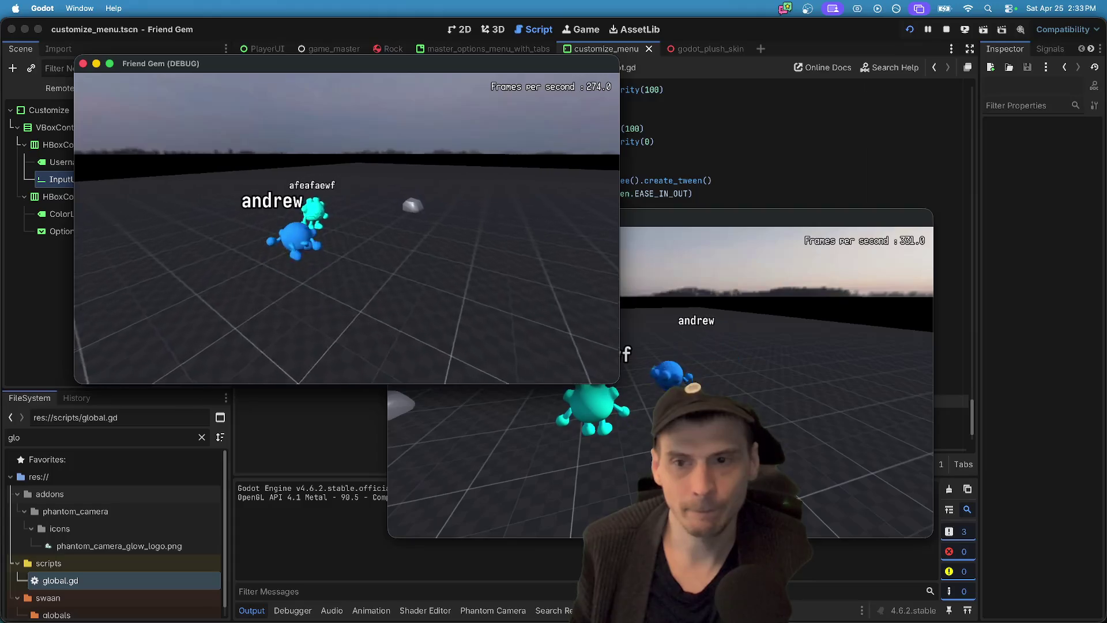
key(s)
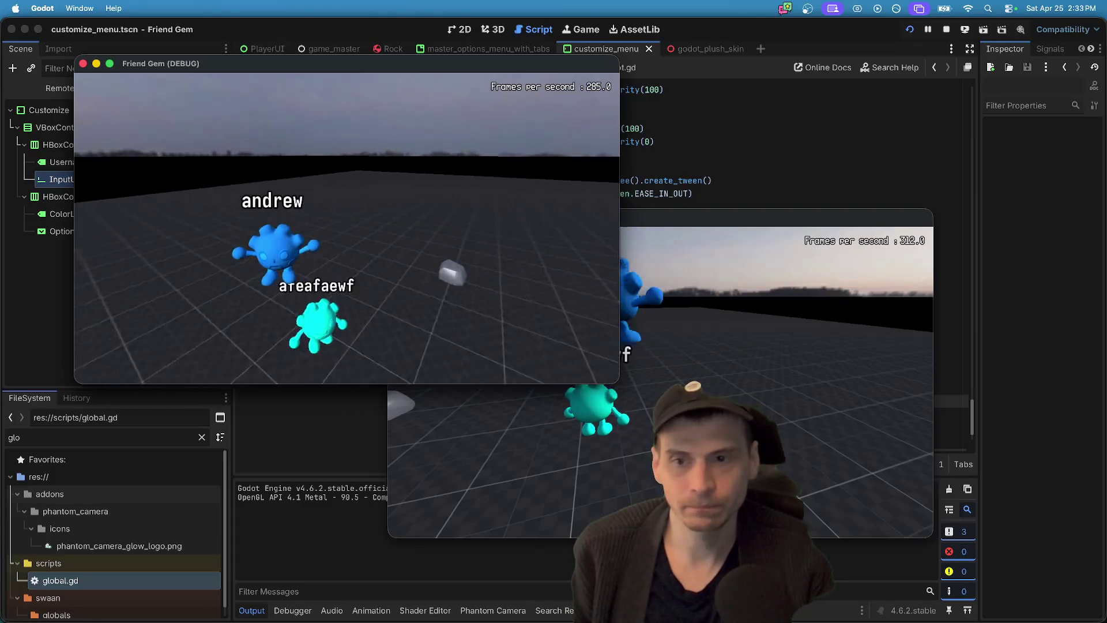
key(w)
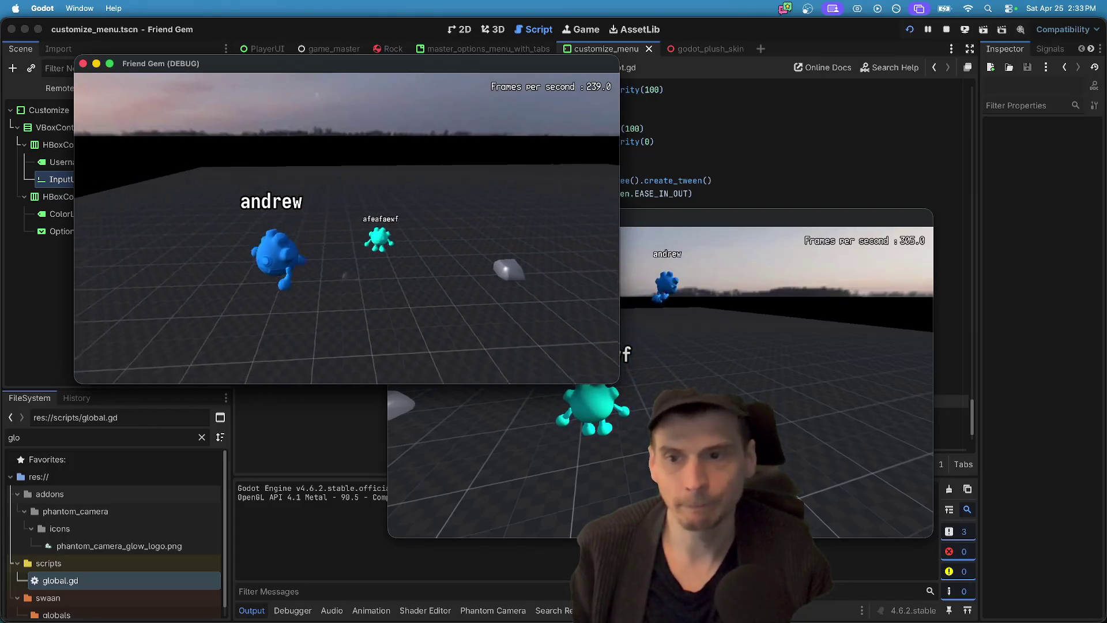
key(w)
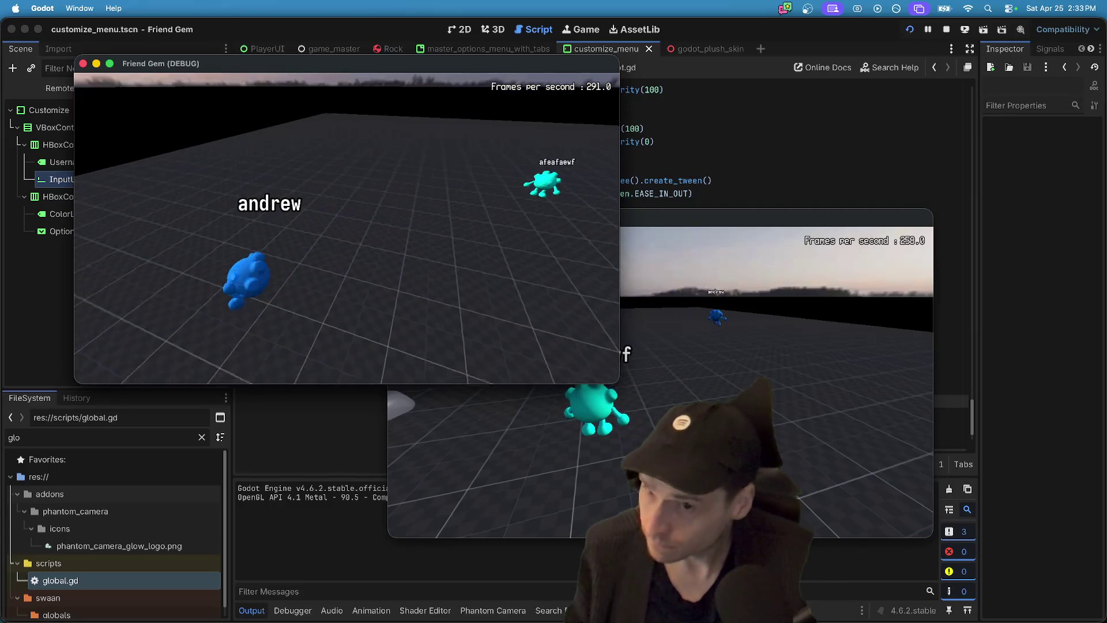
key(s)
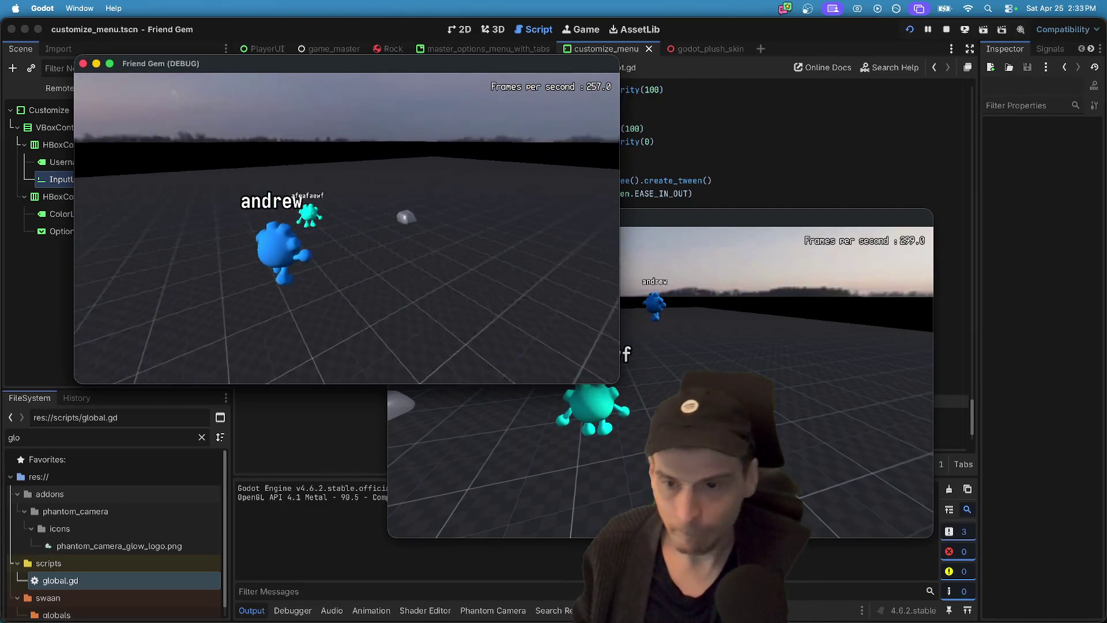
key(s)
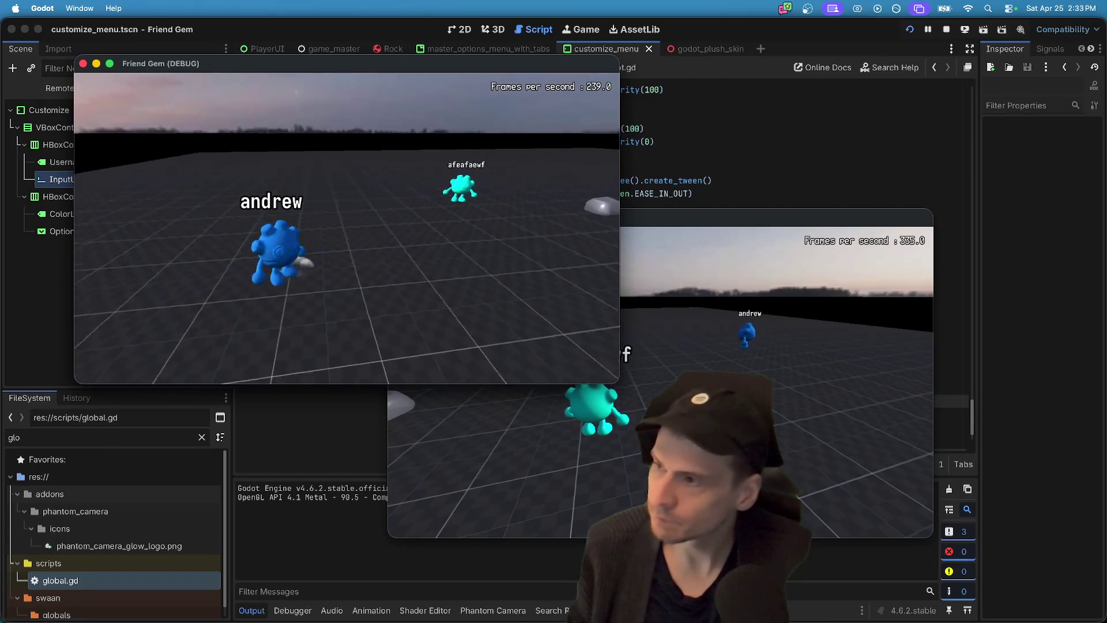
- Set the second player's character colour to pink, then return to the Godot editor
click(660, 382)
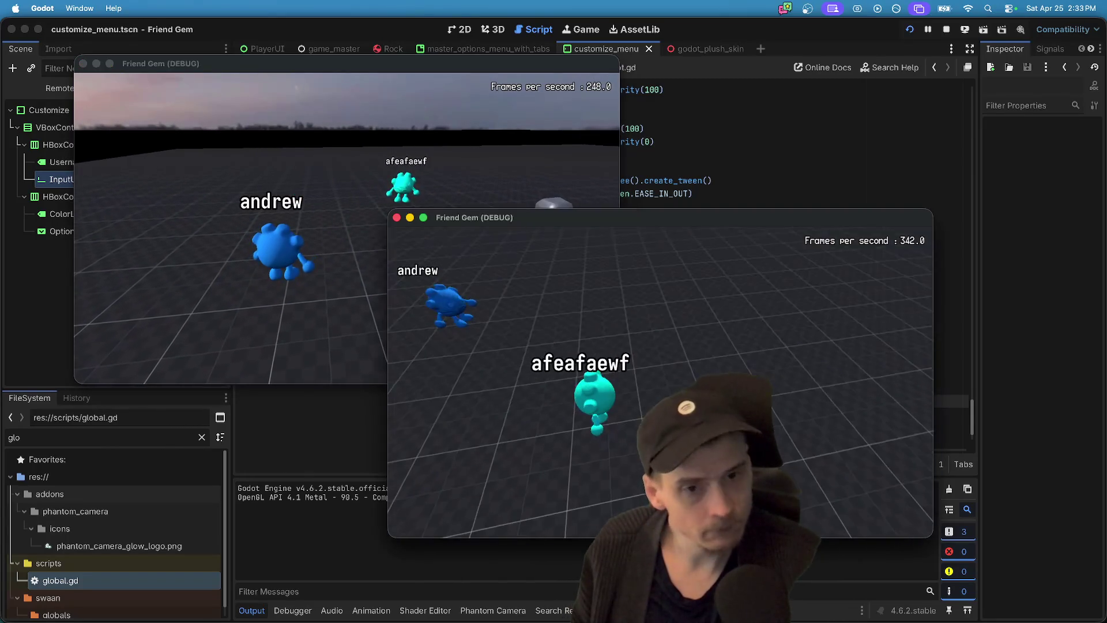
key(Escape)
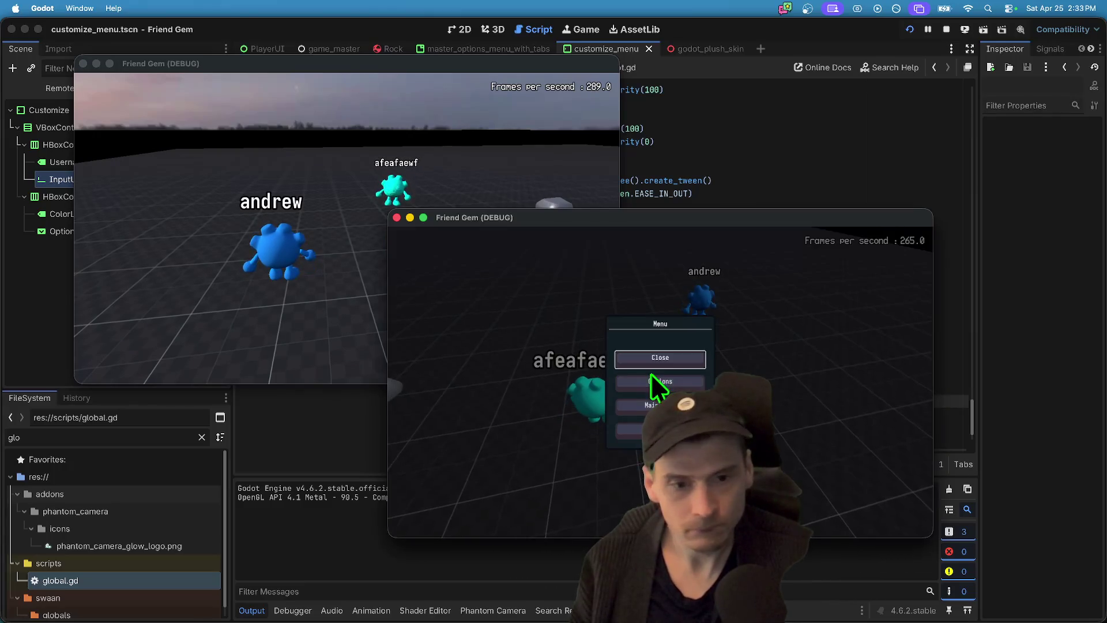
click(658, 381)
click(722, 244)
click(695, 292)
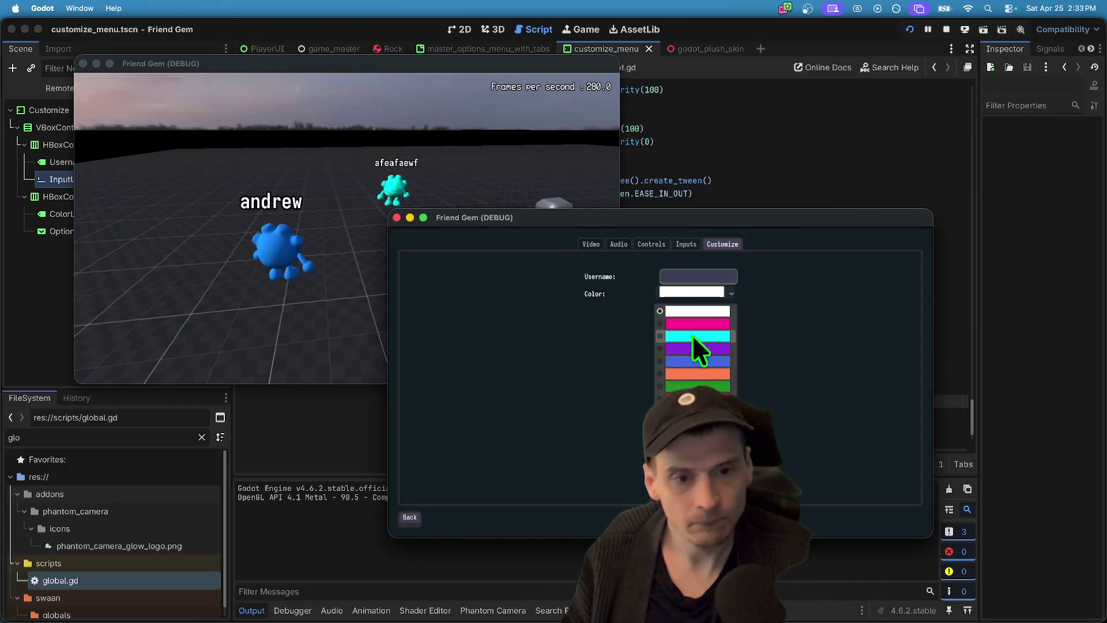
click(697, 323)
key(super+Tab)
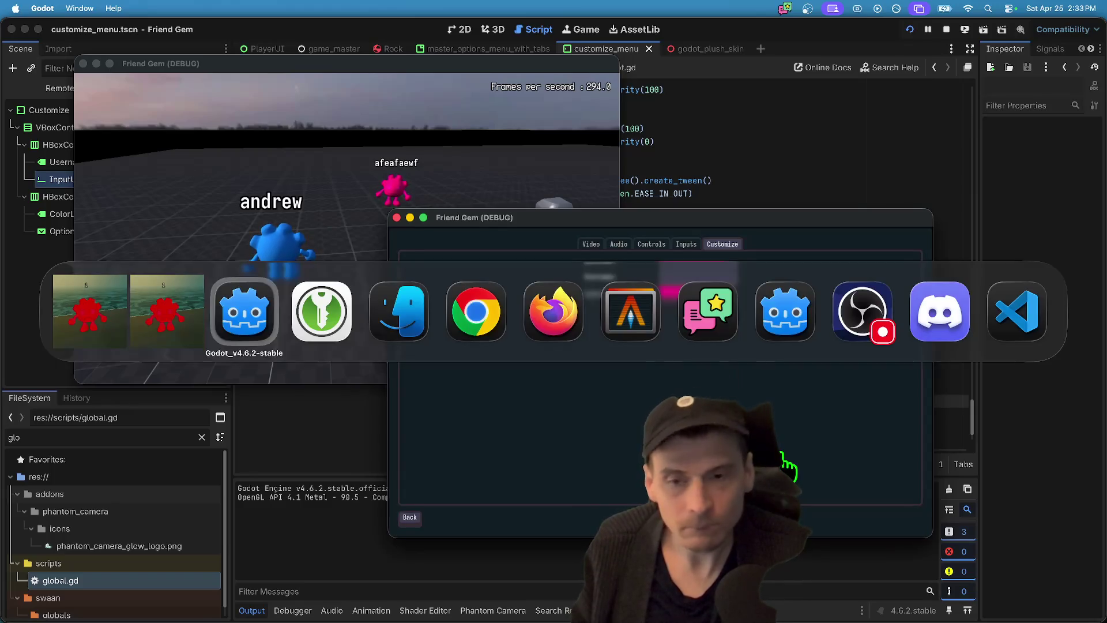
key(super+shift+Tab)
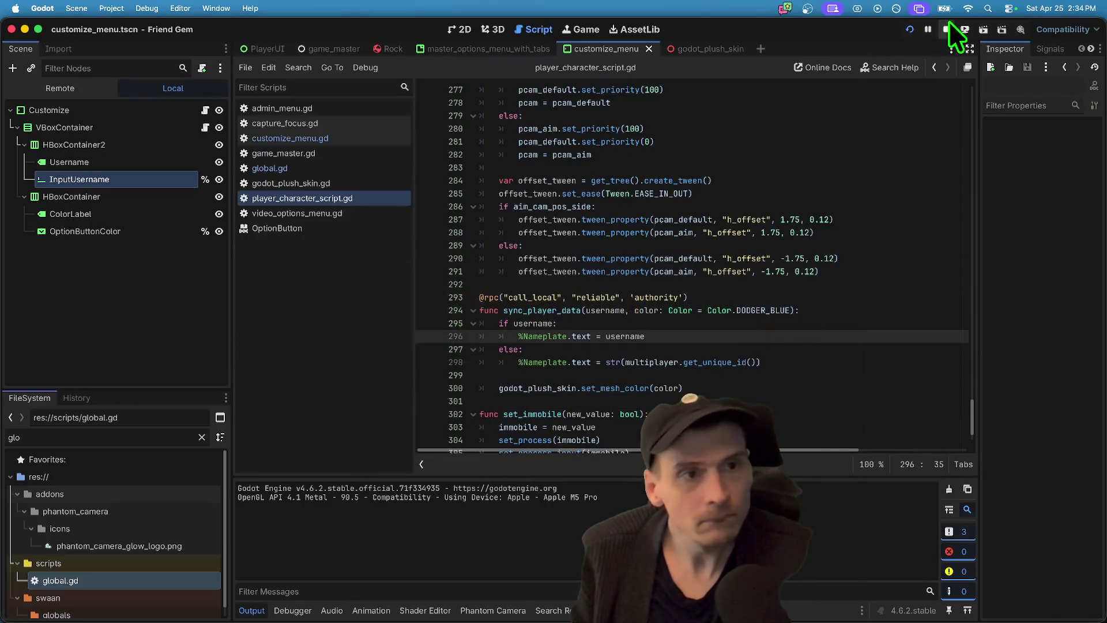
- Stop the game, open customize_menu.gd and delete the blank line in _ready
click(946, 28)
click(297, 153)
click(294, 138)
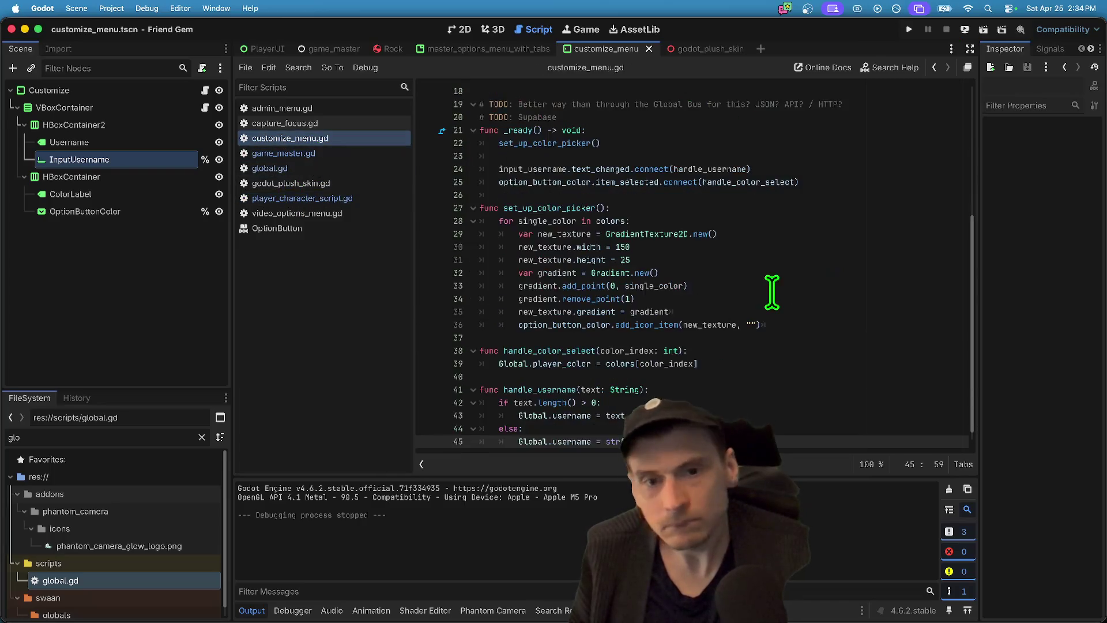
scroll(775, 292, up, 5)
scroll(775, 292, down, 6)
click(811, 141)
key(super+shift+k)
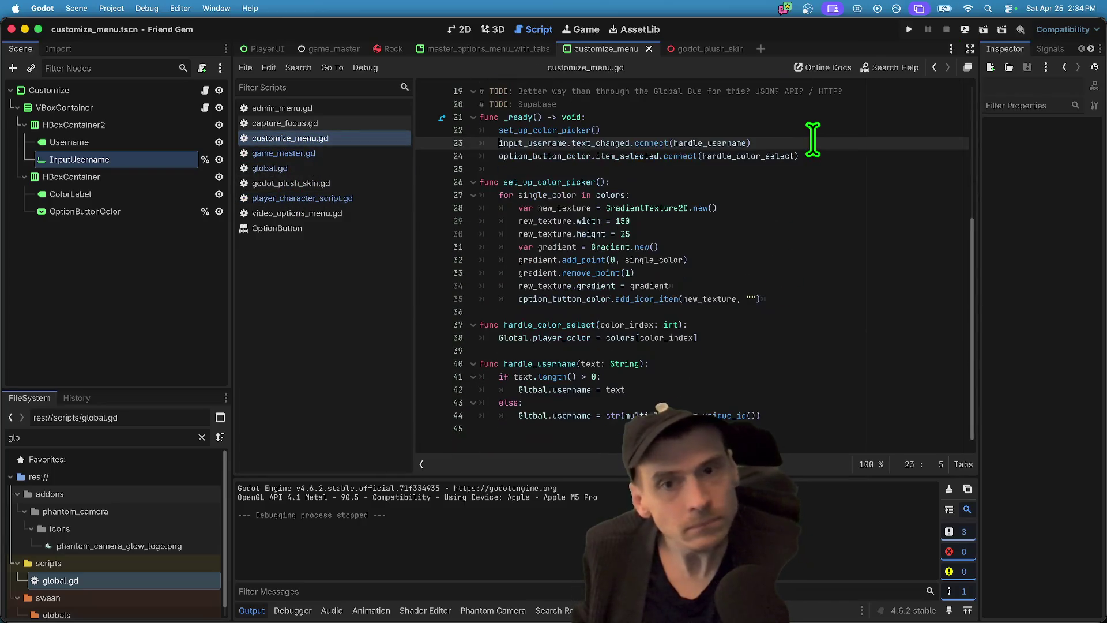
- Start an 'if' line inside the set_up_color_picker loop after the add_icon_item call
super+click(528, 130)
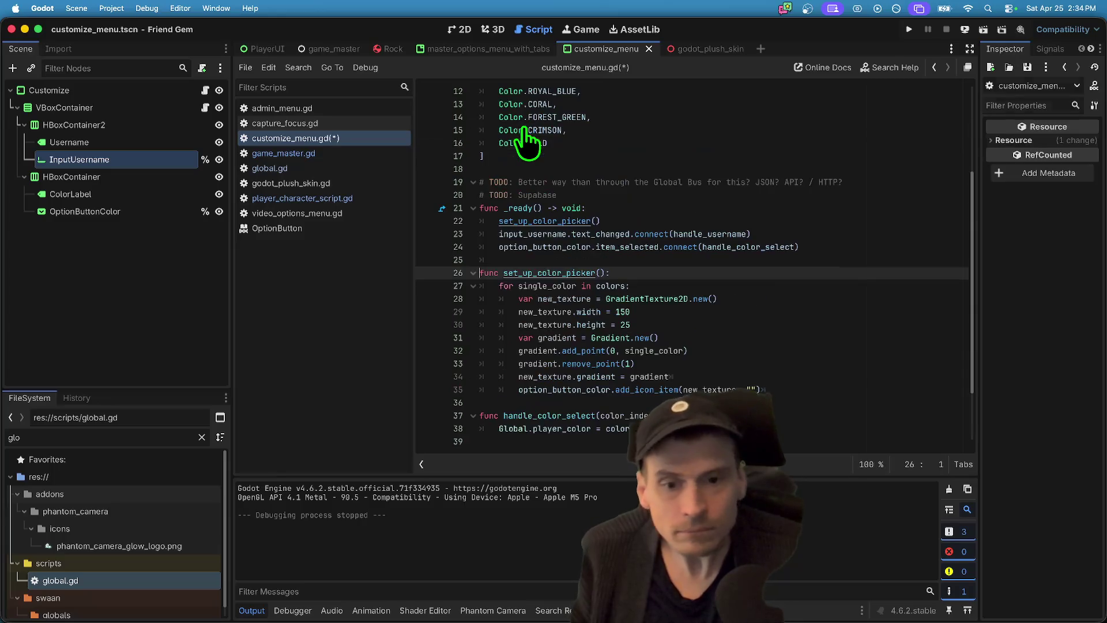
scroll(771, 280, down, 2)
click(807, 312)
key(super+BackSpace)
key(super+z)
key(Return)
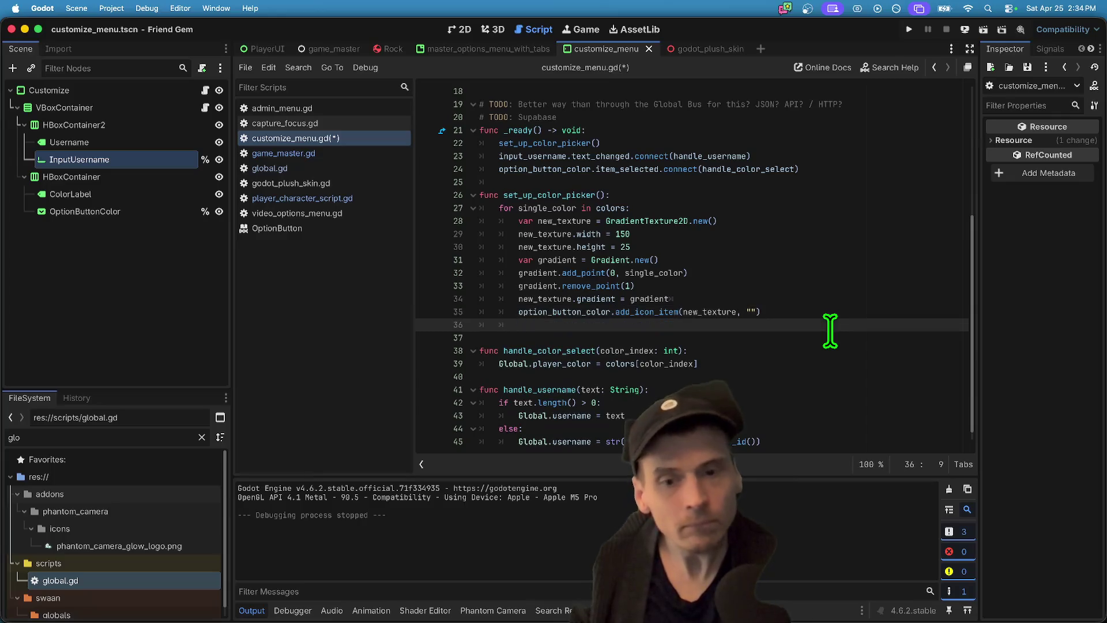
key(Return)
text(if)
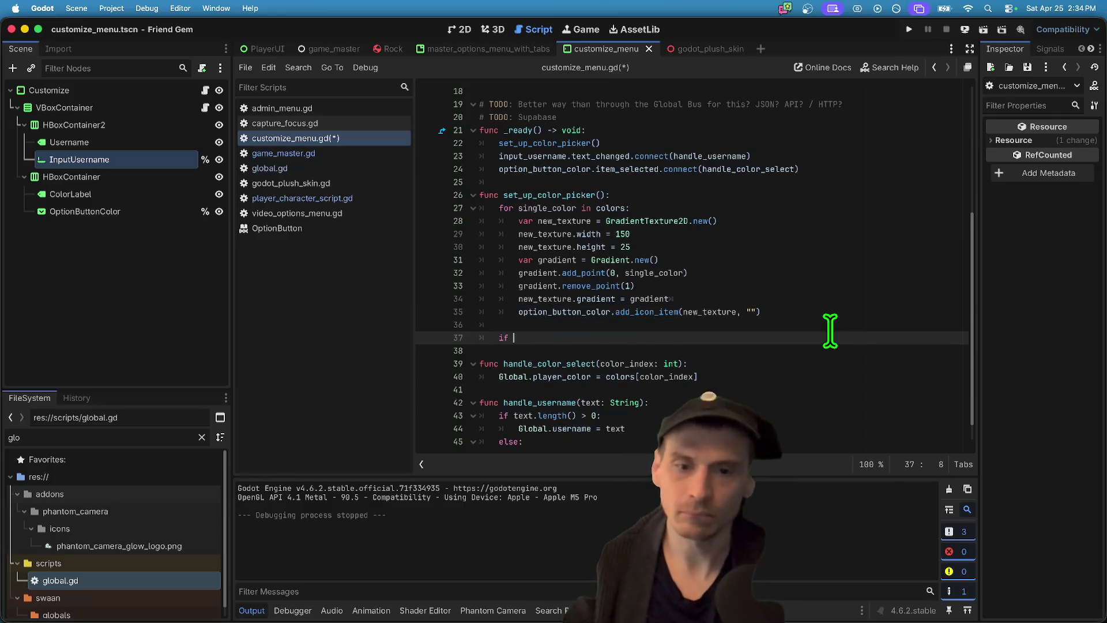
click(562, 313)
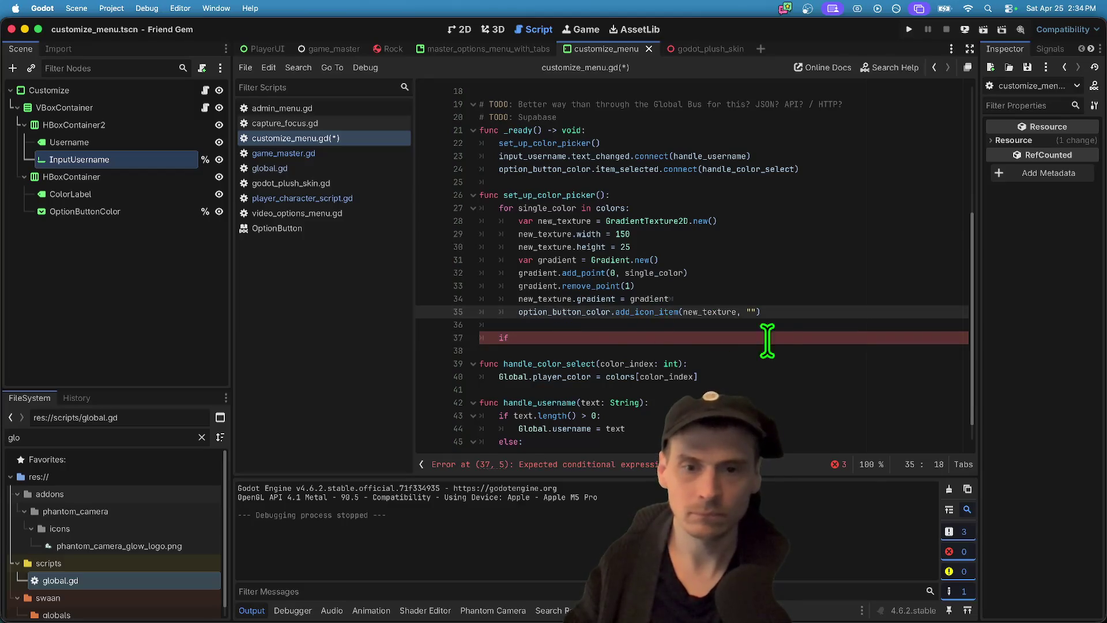
key(super+z)
key(super+z)
key(End)
key(Return)
text(if)
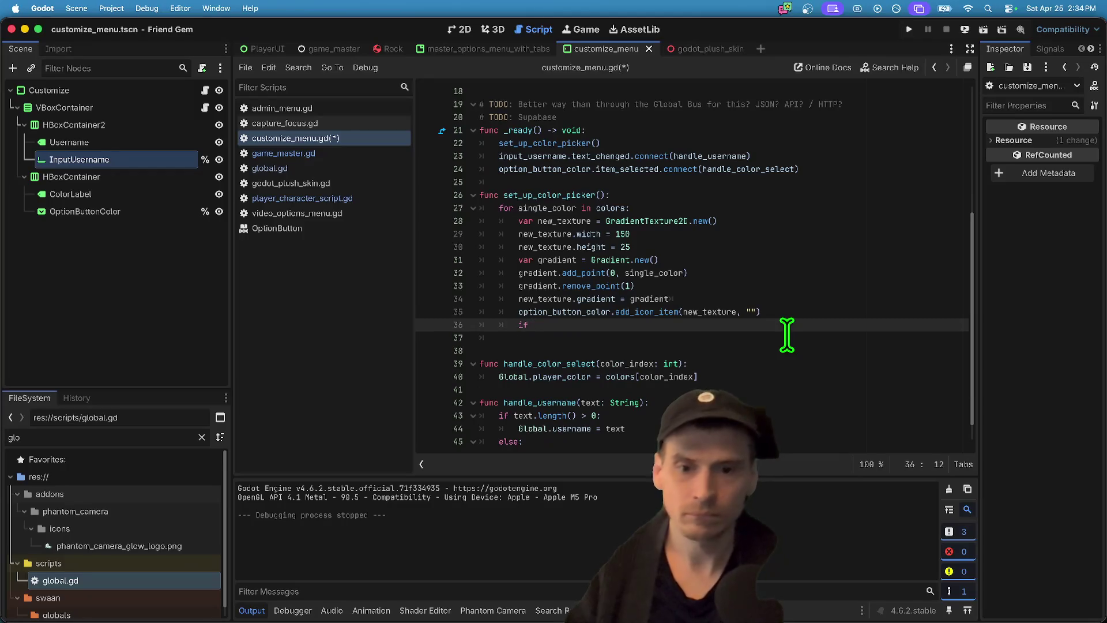
- Complete the condition 'if Global.player_color == single_color:' and start its body
double_click(558, 196)
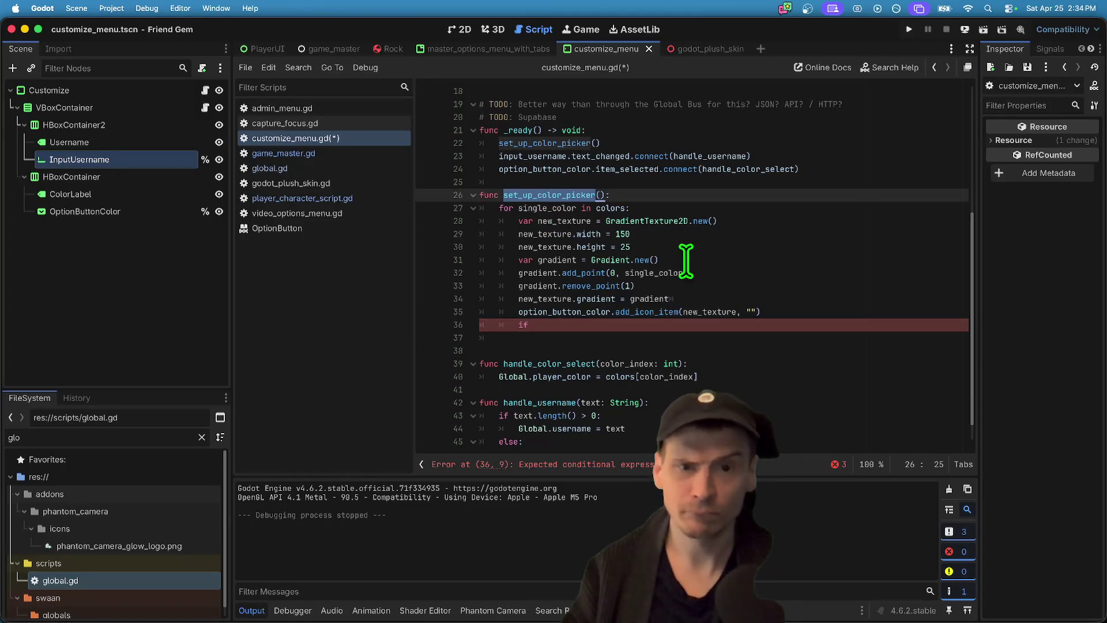
click(669, 325)
text(o)
drag(548, 375, 506, 374)
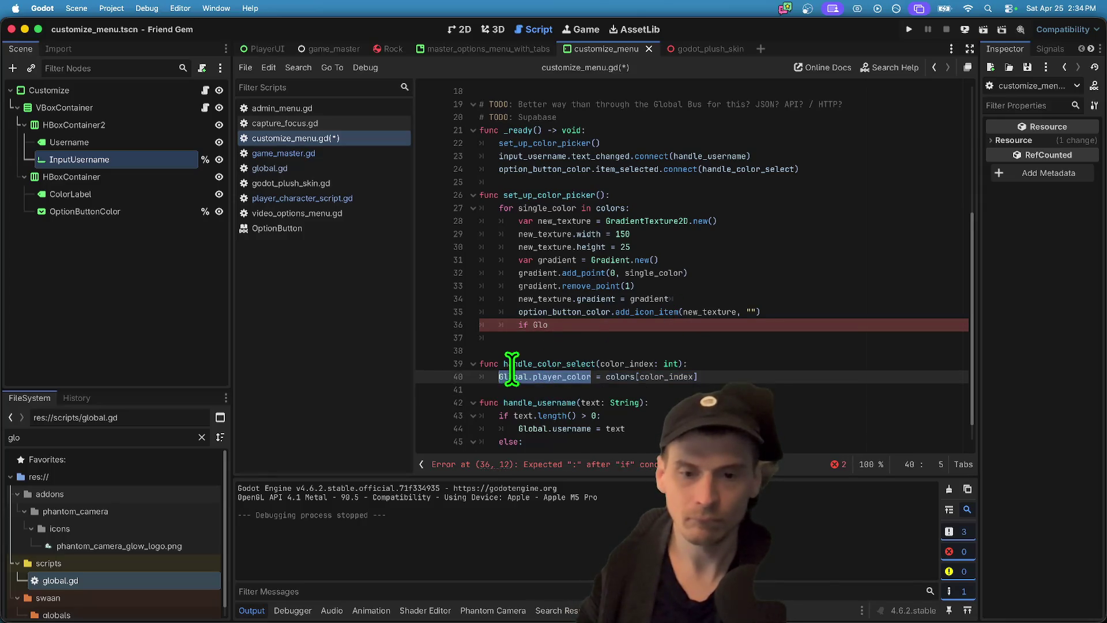
click(600, 324)
text(bal.player_color ==)
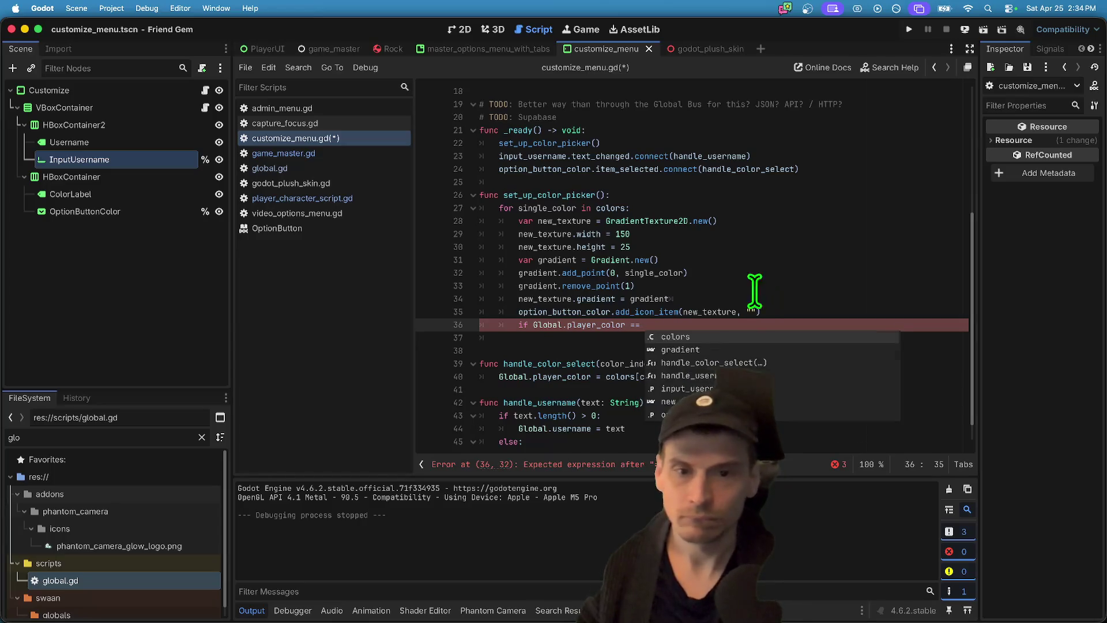
click(617, 207)
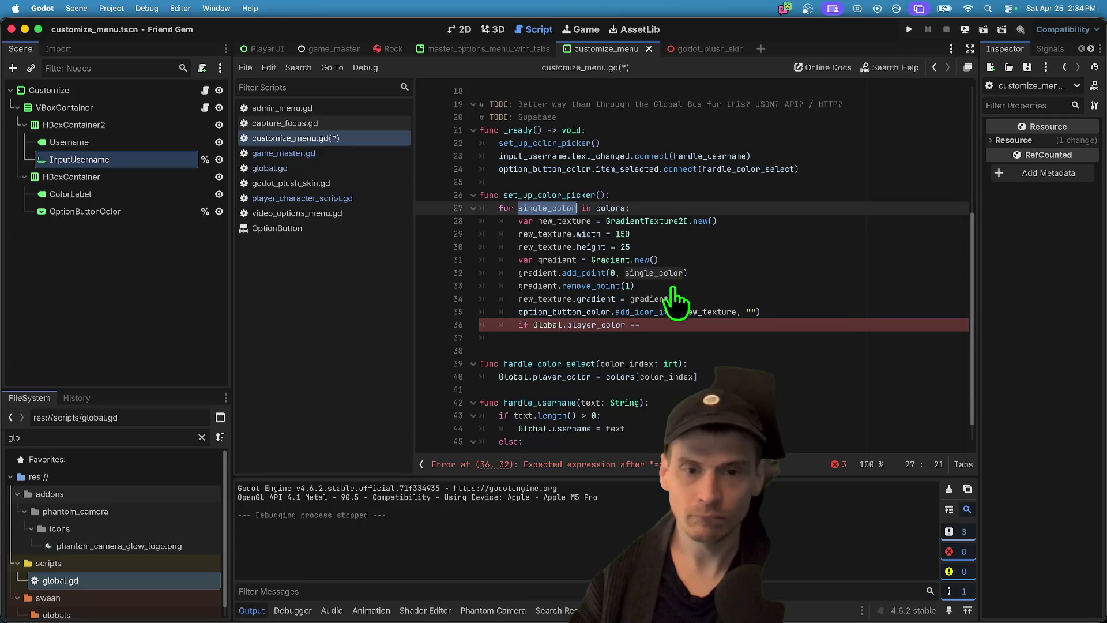
click(687, 328)
text(single_color:)
key(Return)
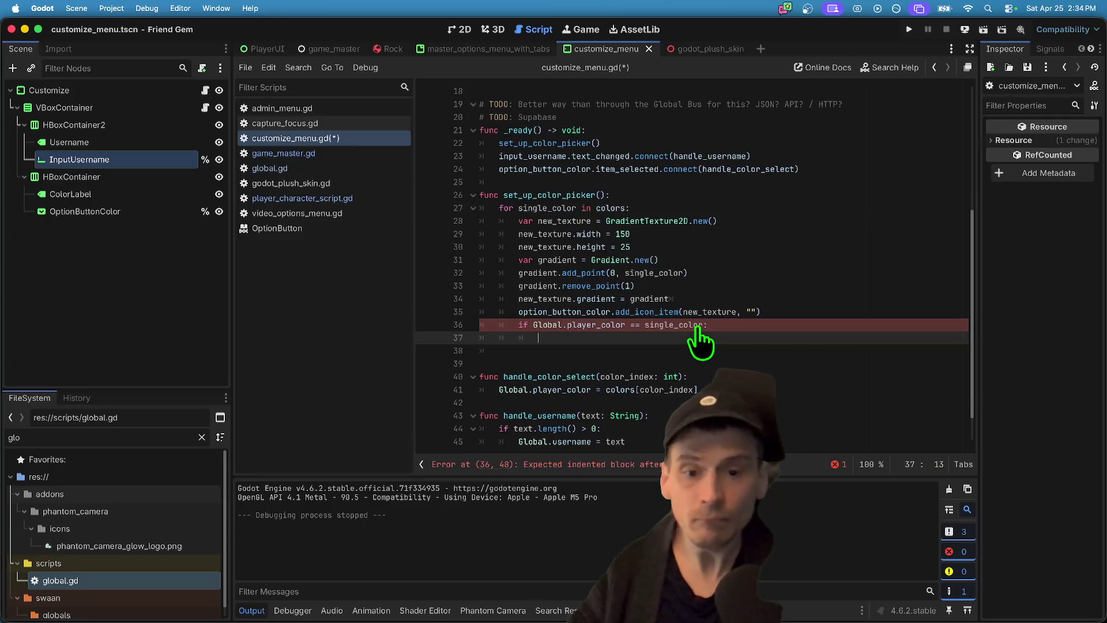
- Begin the option_button_color line in the if body and briefly check the add_icon_item docs
click(636, 345)
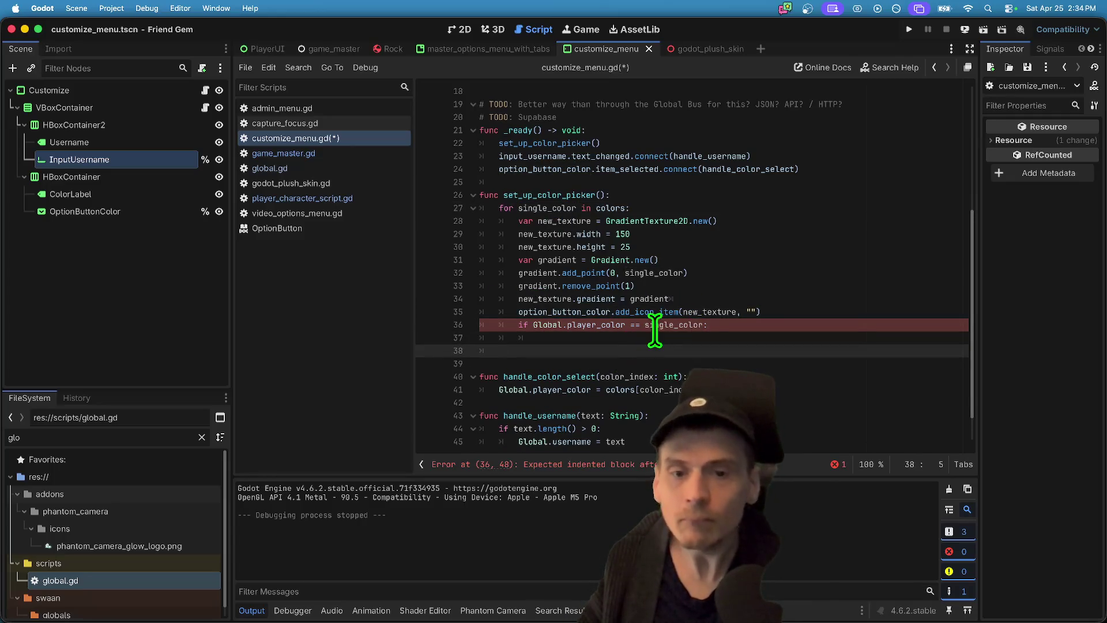
click(838, 338)
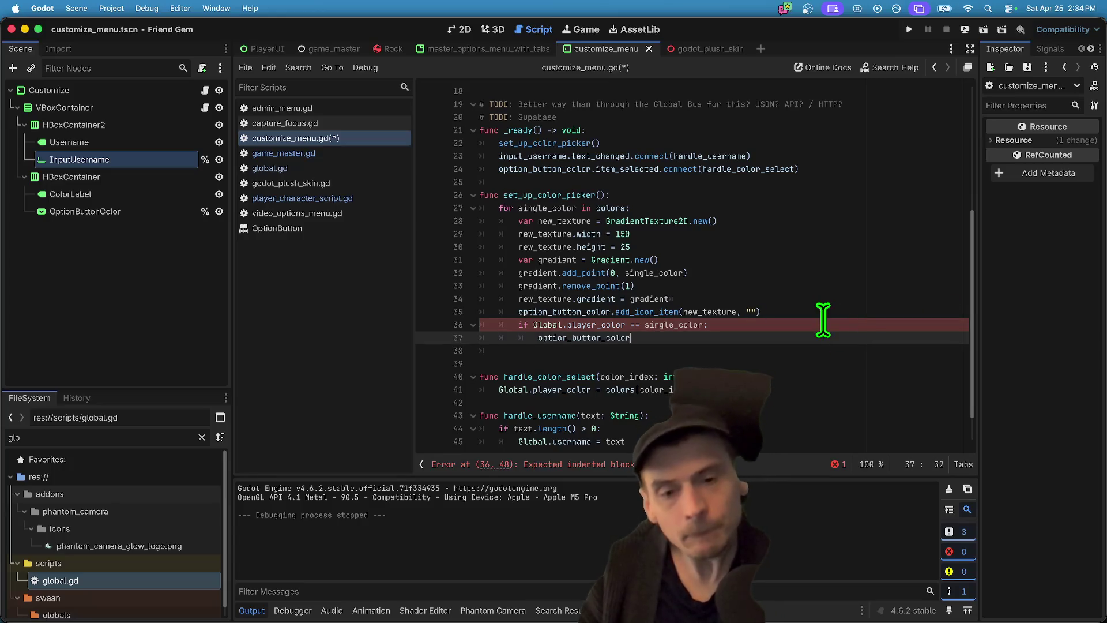
text(.)
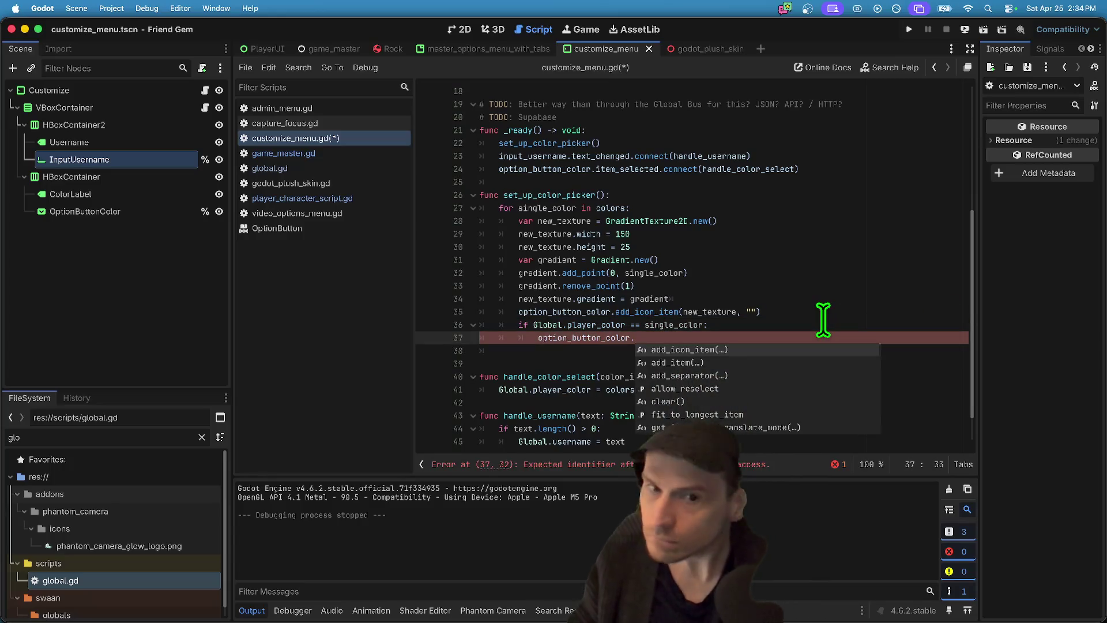
key(Escape)
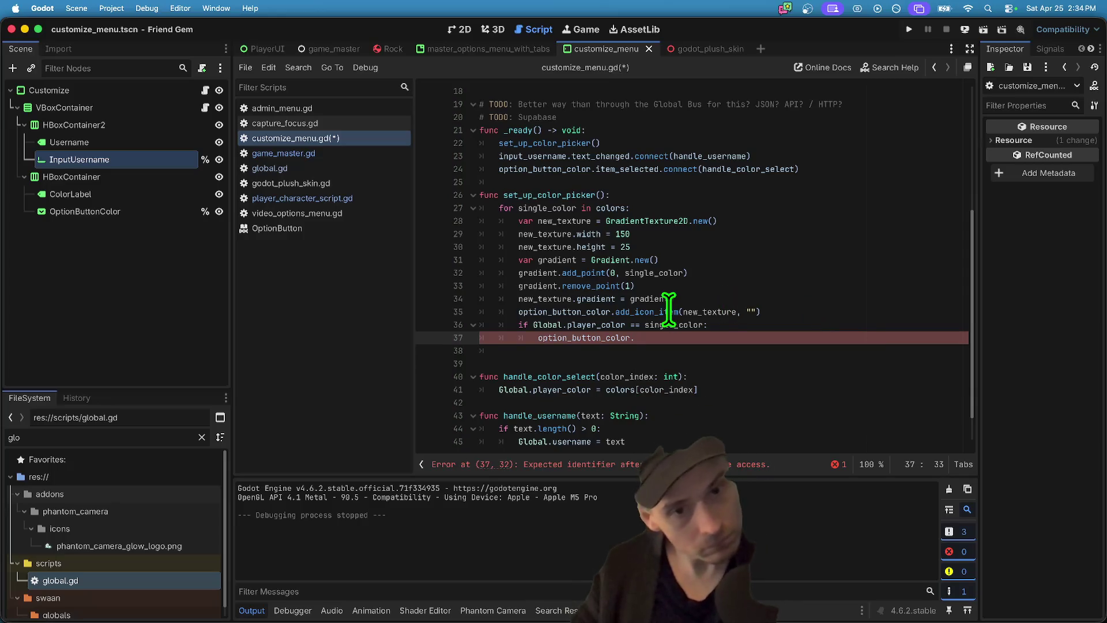
key(BackSpace)
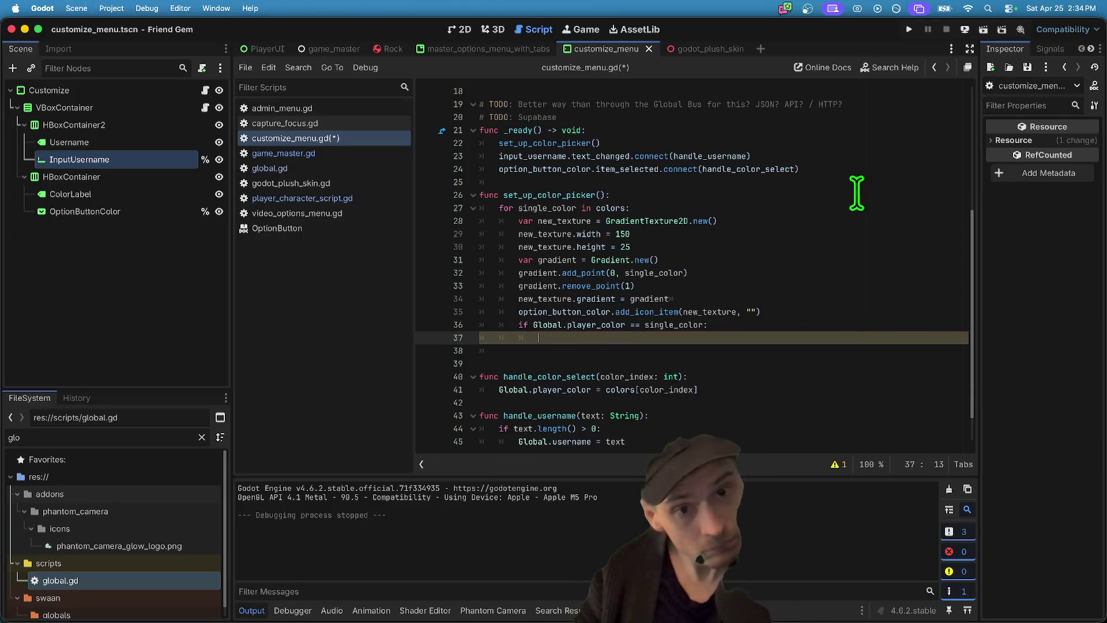
double_click(535, 273)
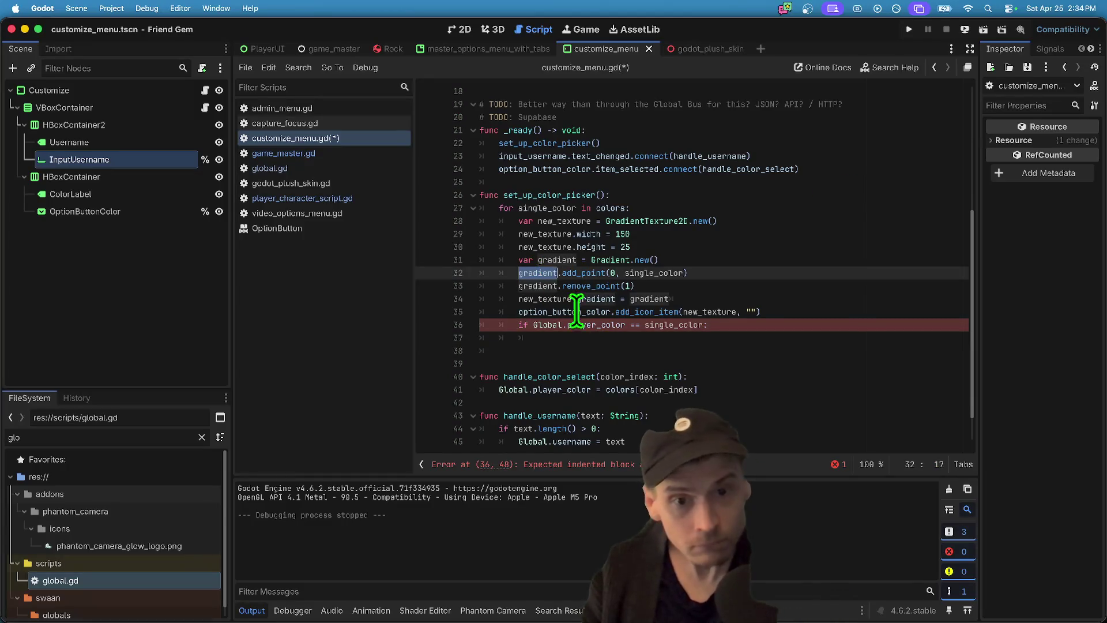
triple_click(811, 323)
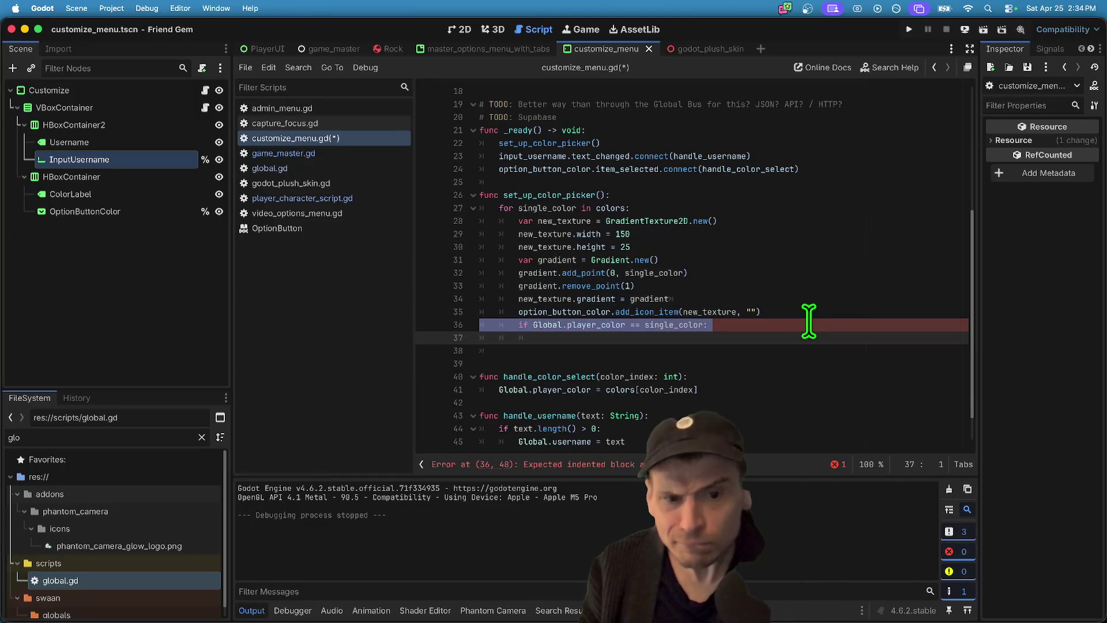
super+click(646, 311)
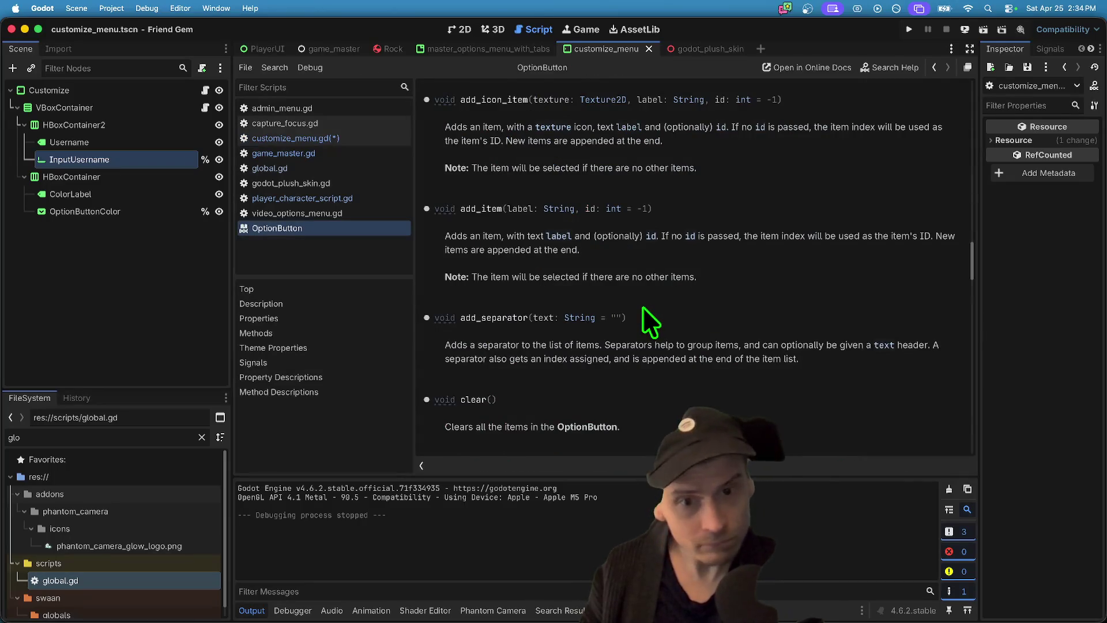
key(alt+Left)
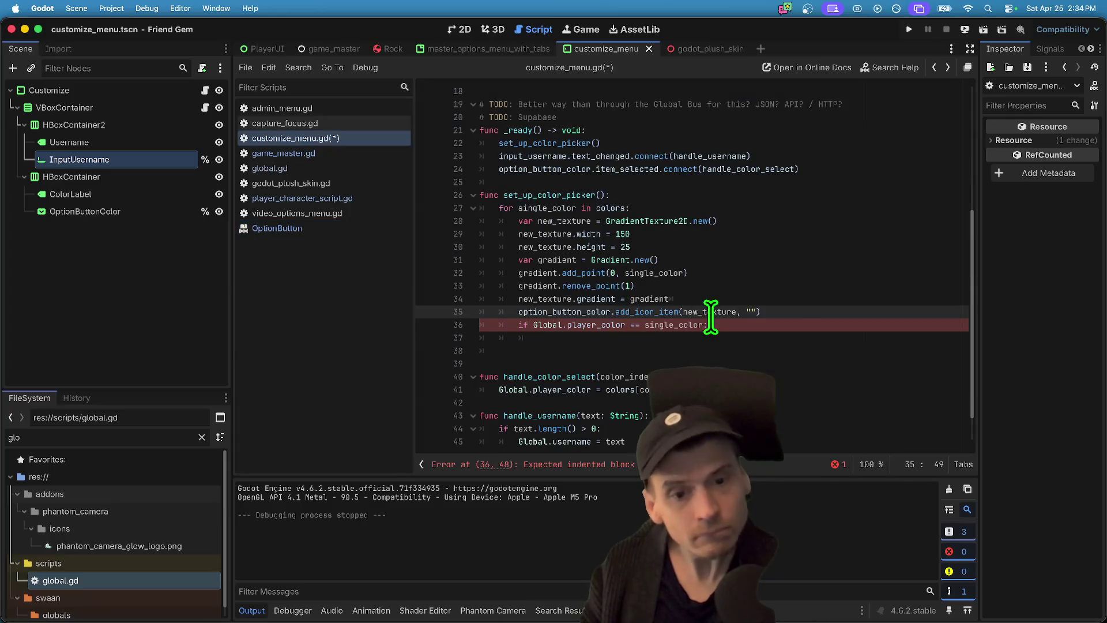
- Temporarily undo the player colour comparison line to review handle_color_select, then restore it
double_click(819, 326)
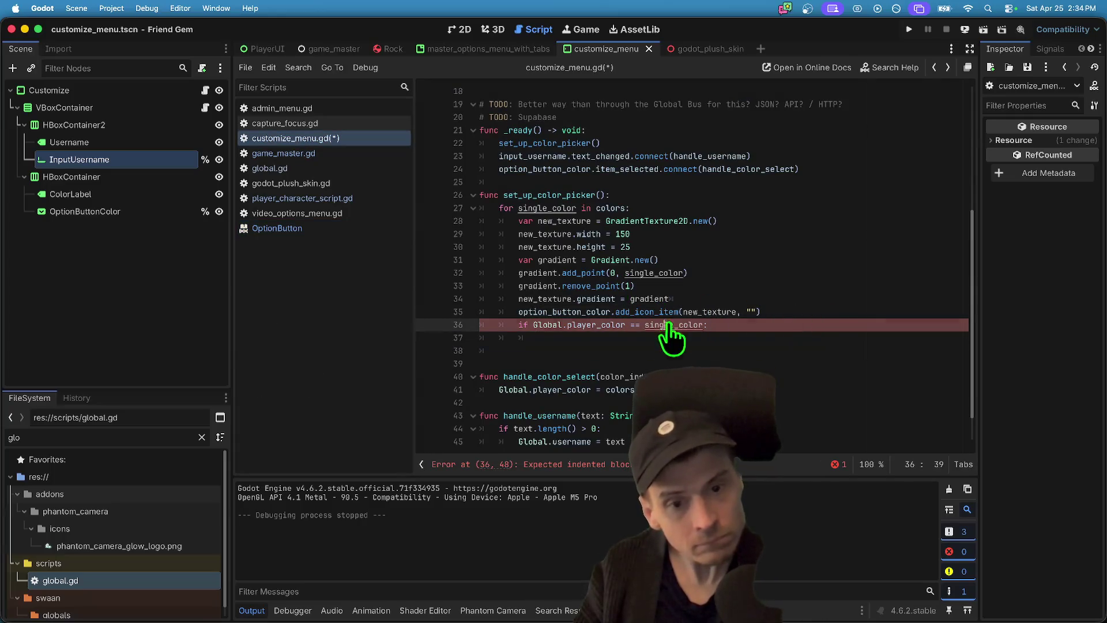
click(740, 349)
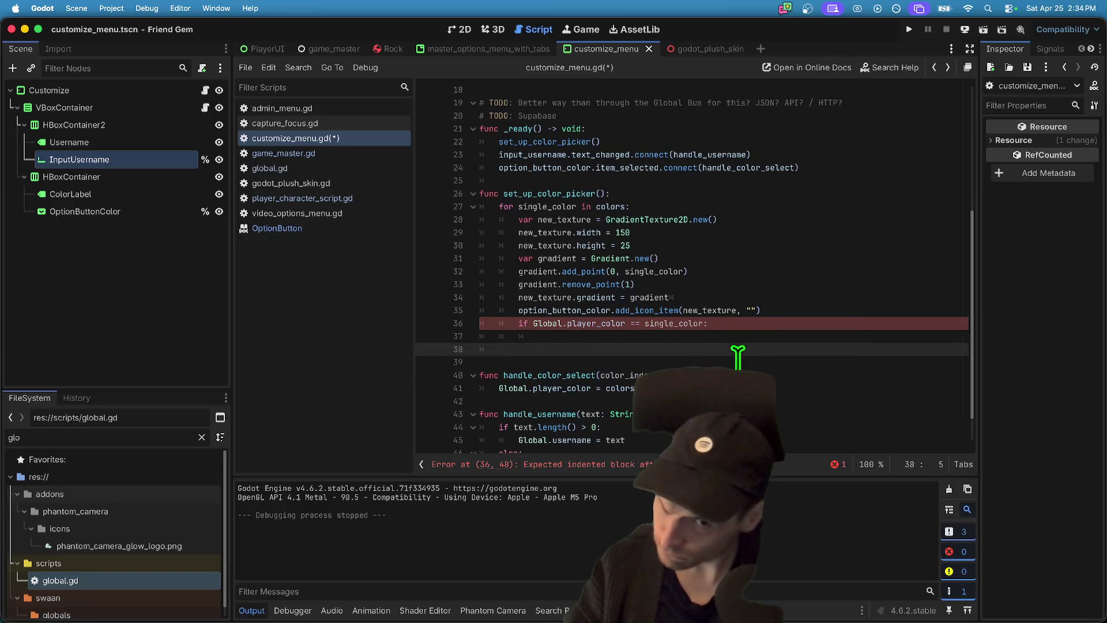
scroll(737, 356, down, 1)
key(super+z)
key(super+z)
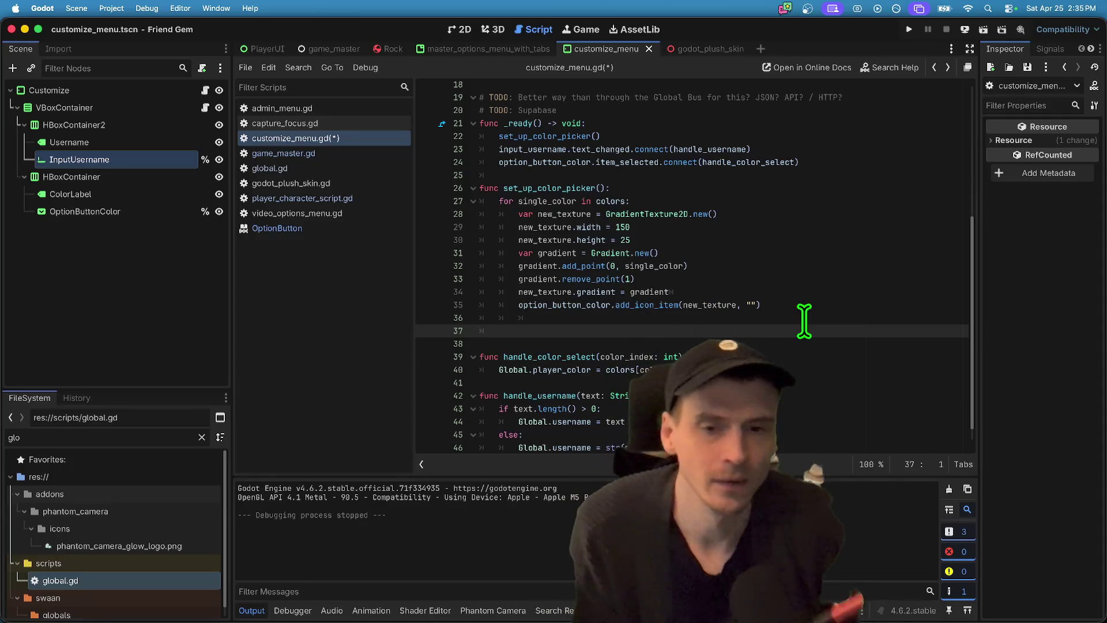
scroll(794, 327, down, 2)
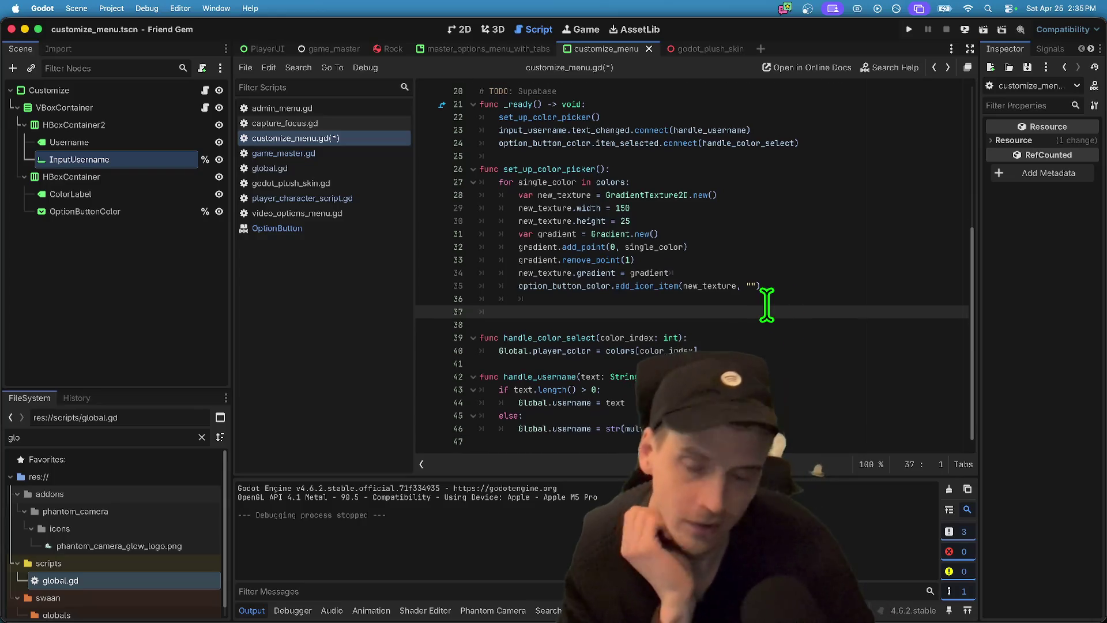
double_click(574, 337)
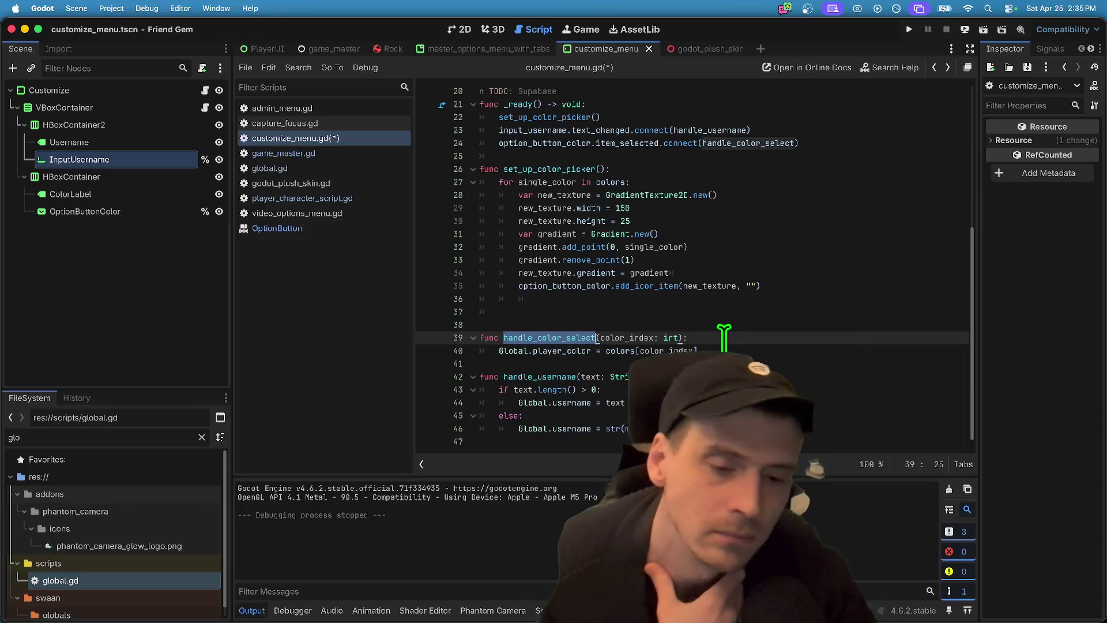
click(735, 312)
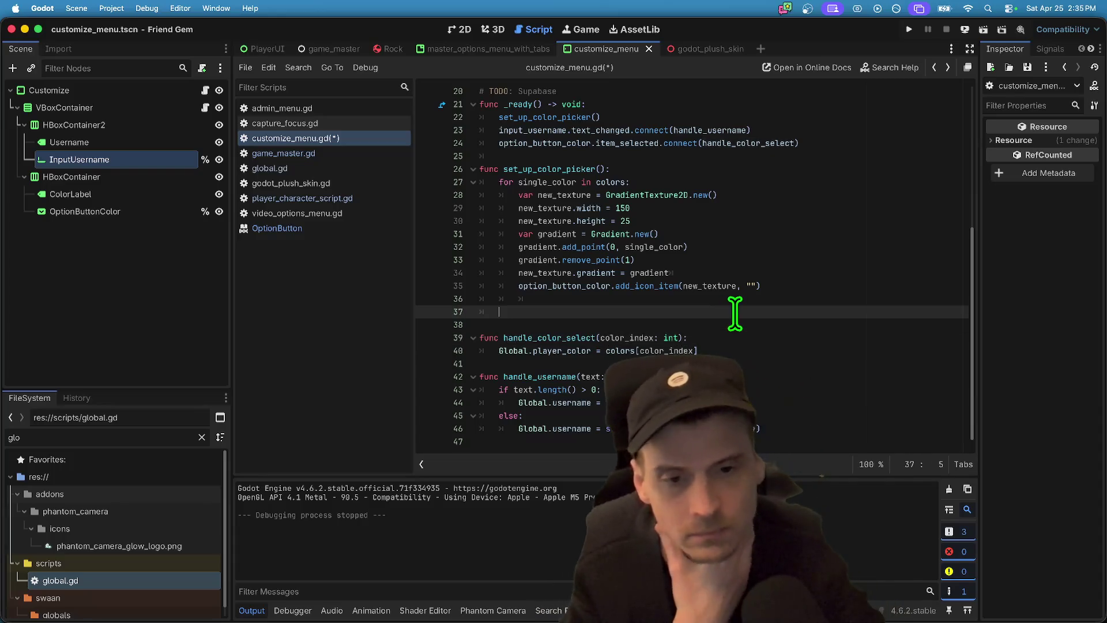
click(644, 286)
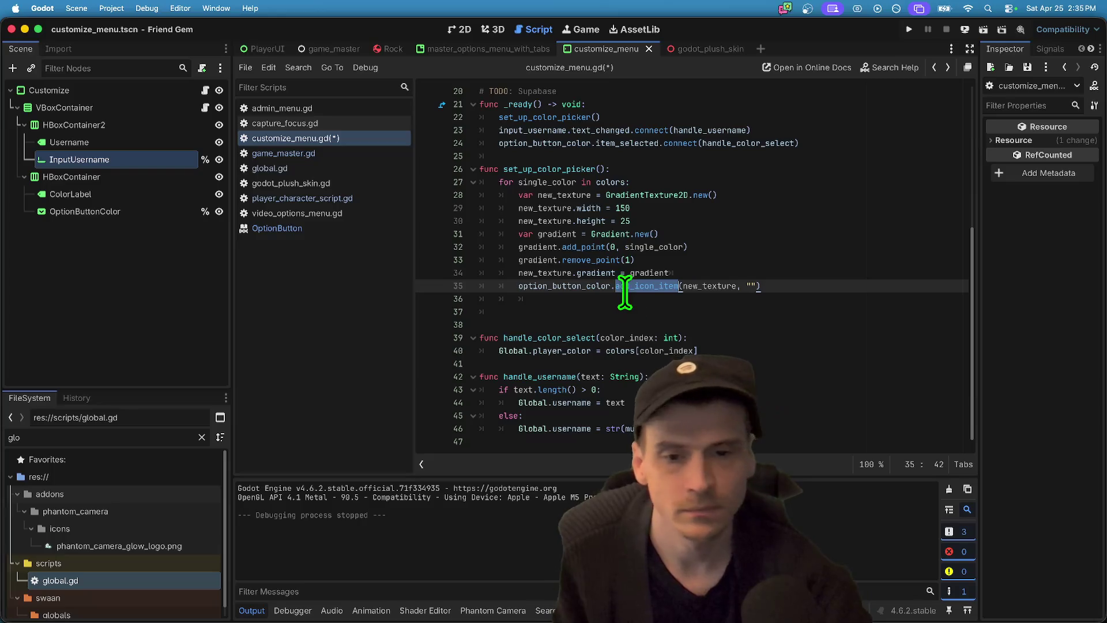
key(super+z)
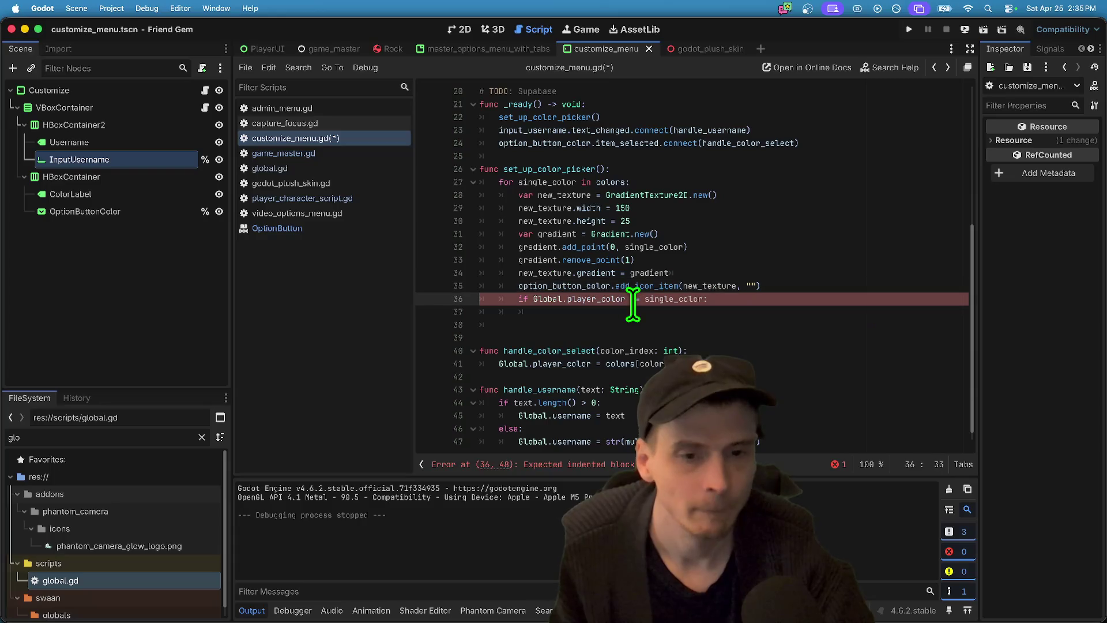
- Type option_button_color in the if body, then open the OptionButton docs for add_icon_item
click(607, 311)
text(option_button_color)
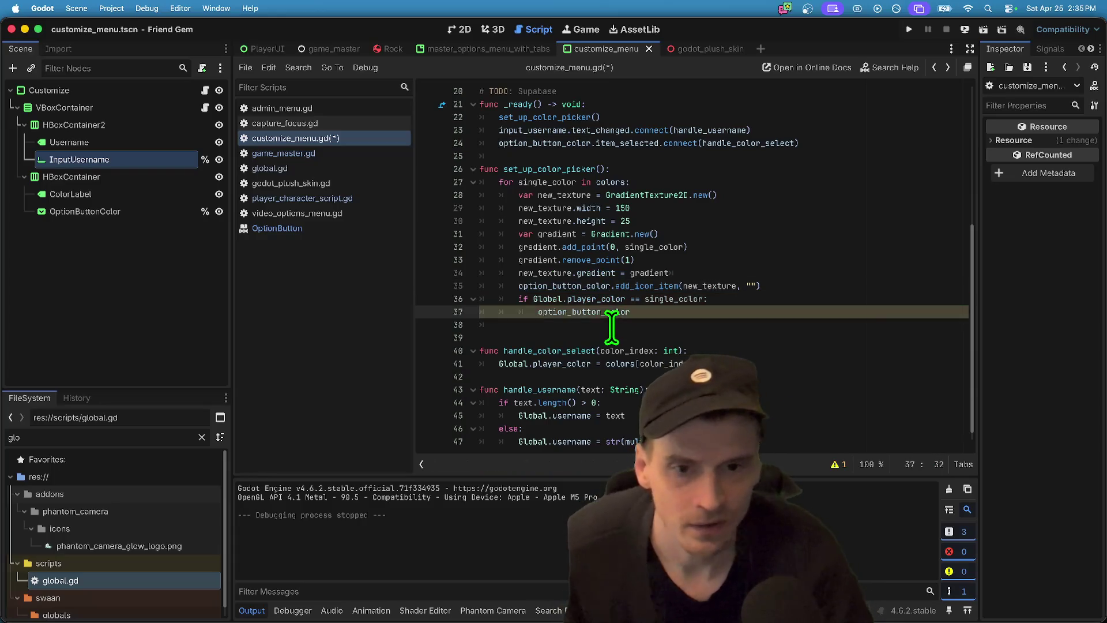
click(568, 183)
click(663, 169)
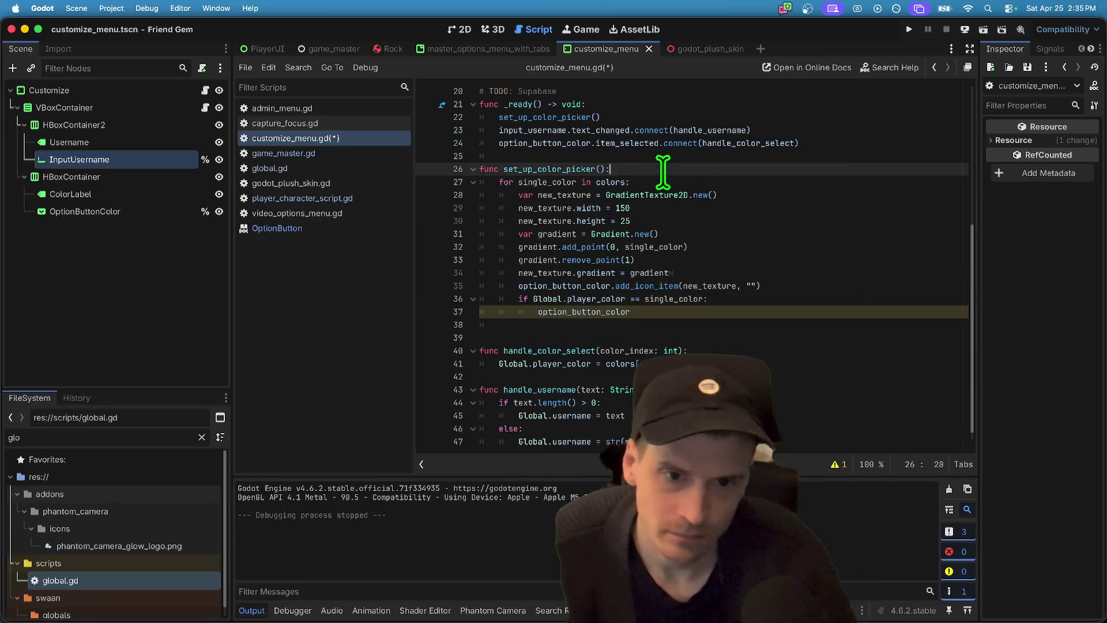
double_click(542, 182)
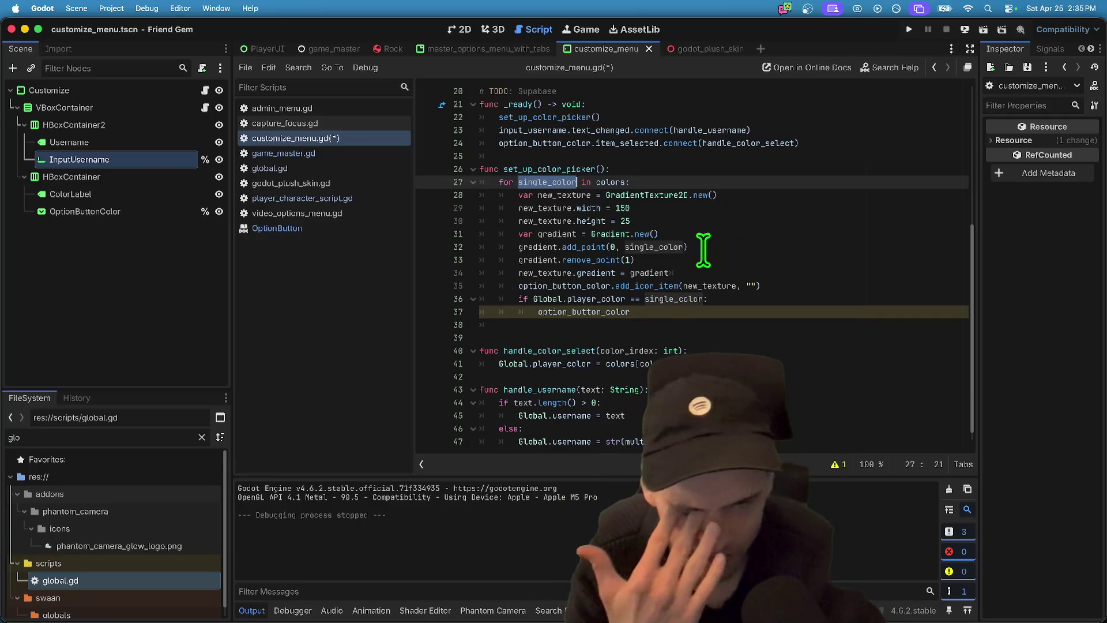
double_click(635, 286)
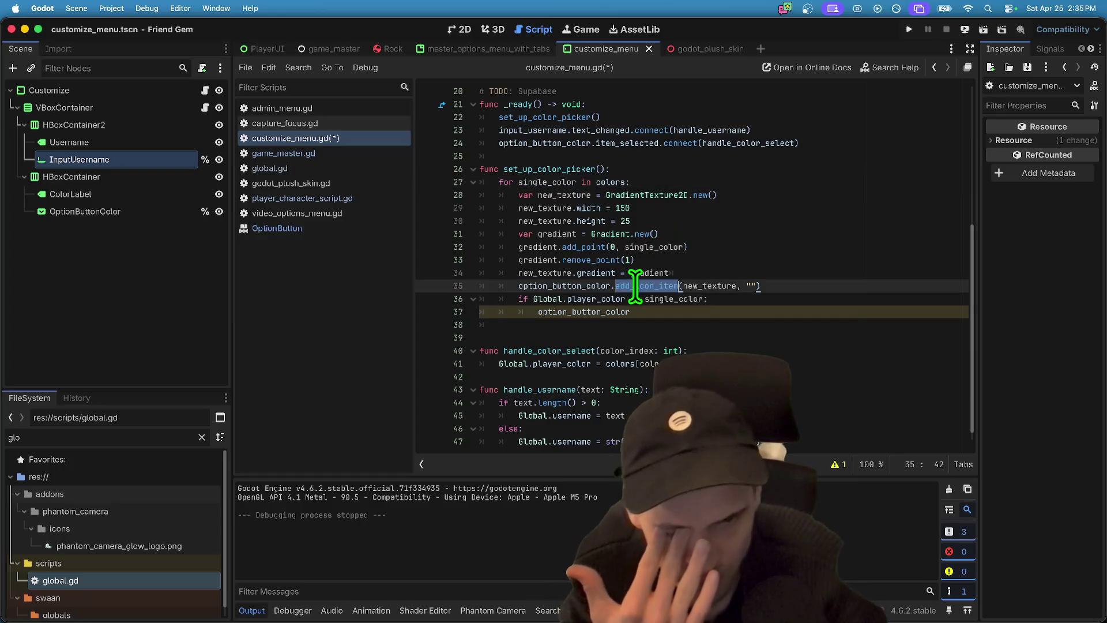
double_click(594, 285)
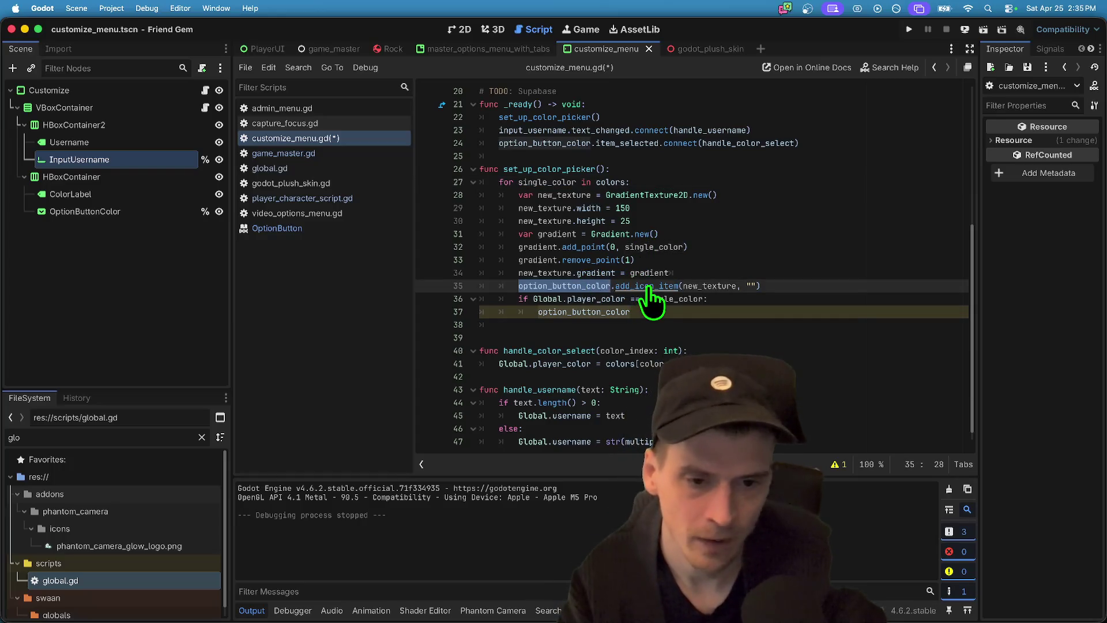
super+click(648, 286)
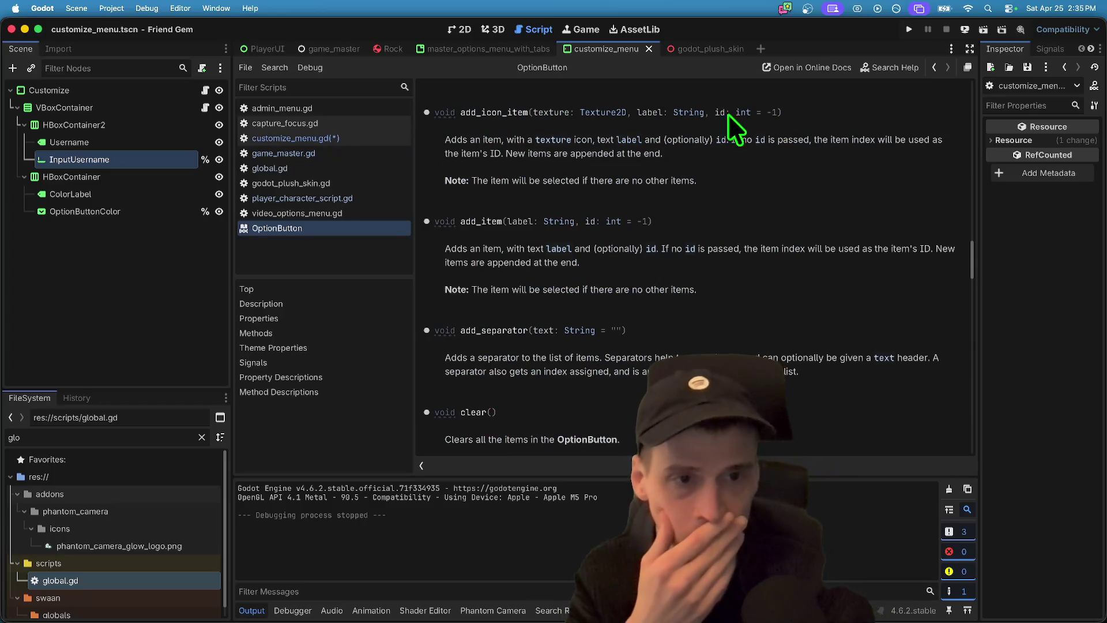
- Scroll through the OptionButton add-item and select method descriptions, then go back to customize_menu.gd
scroll(781, 185, up, 1)
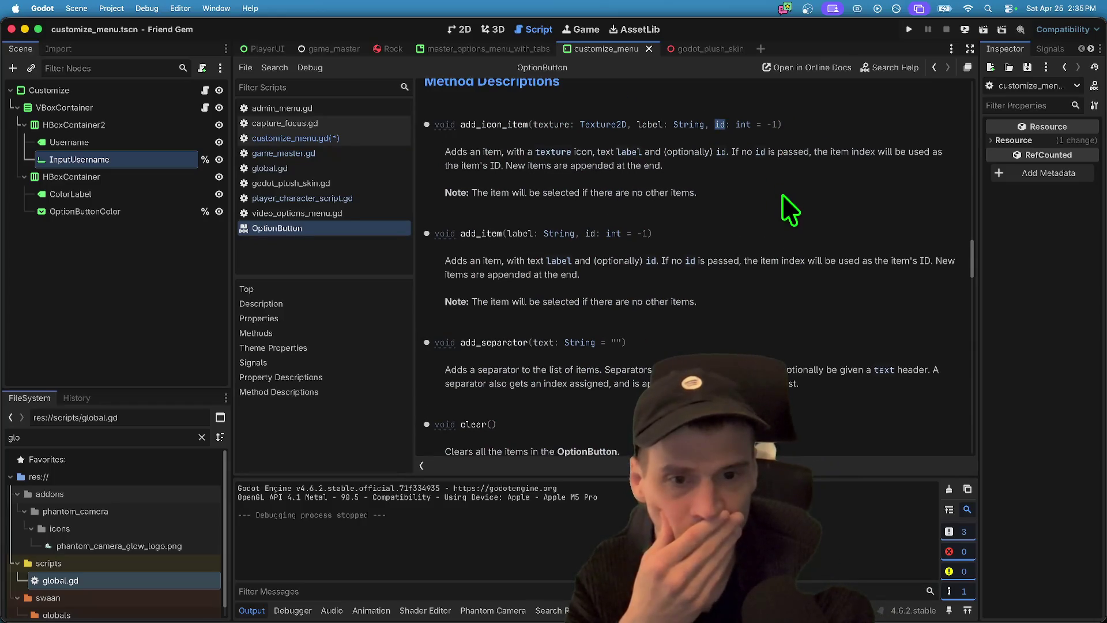
scroll(774, 215, down, 10)
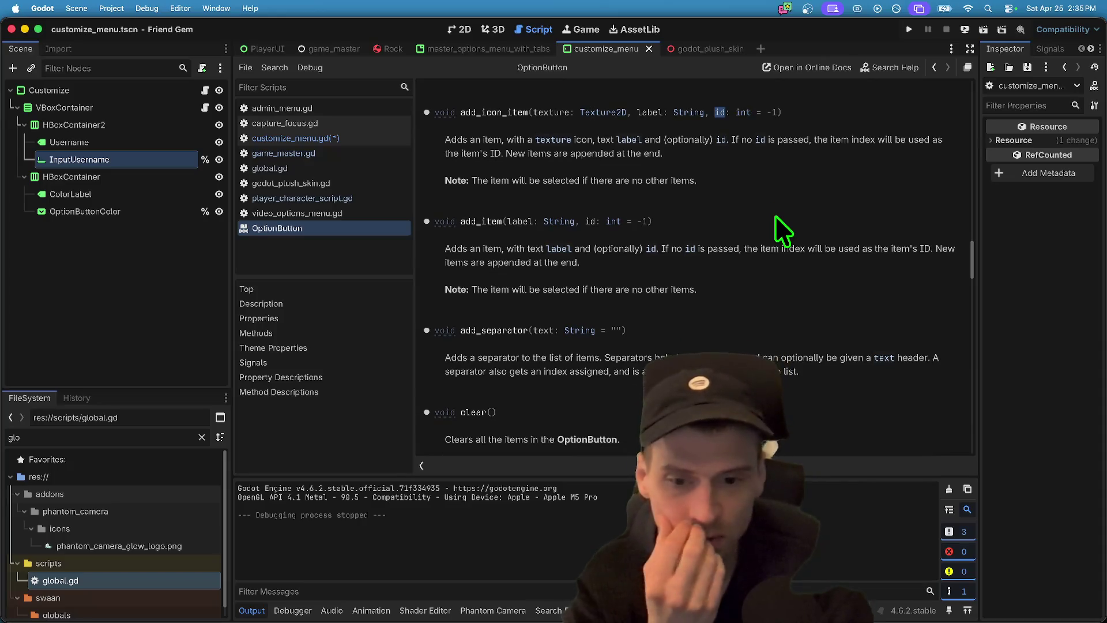
scroll(774, 218, down, 5)
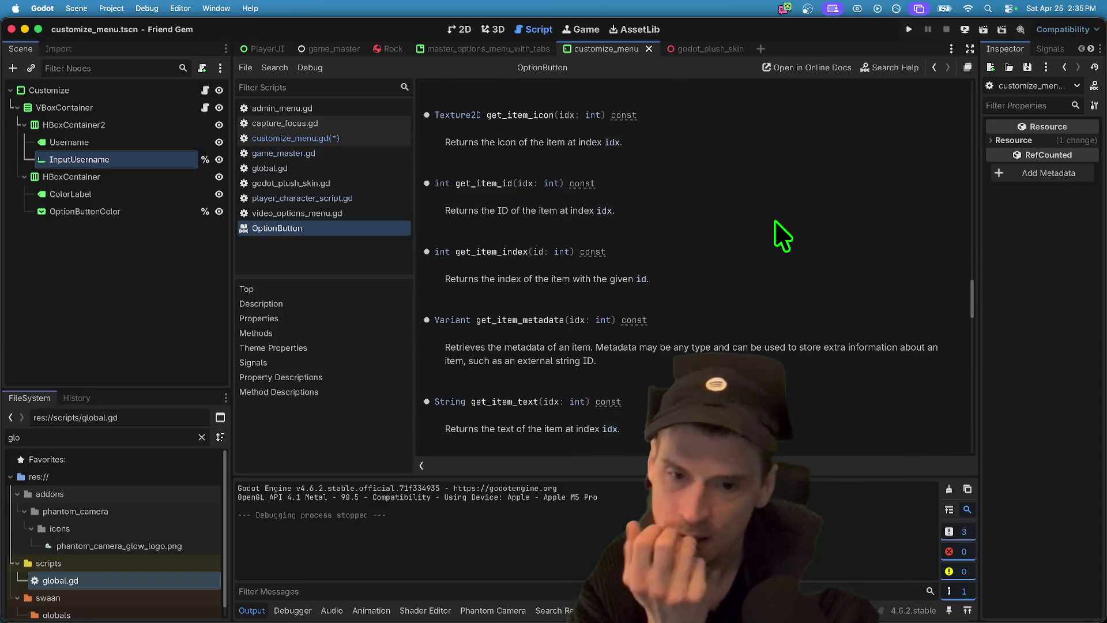
scroll(773, 221, up, 5)
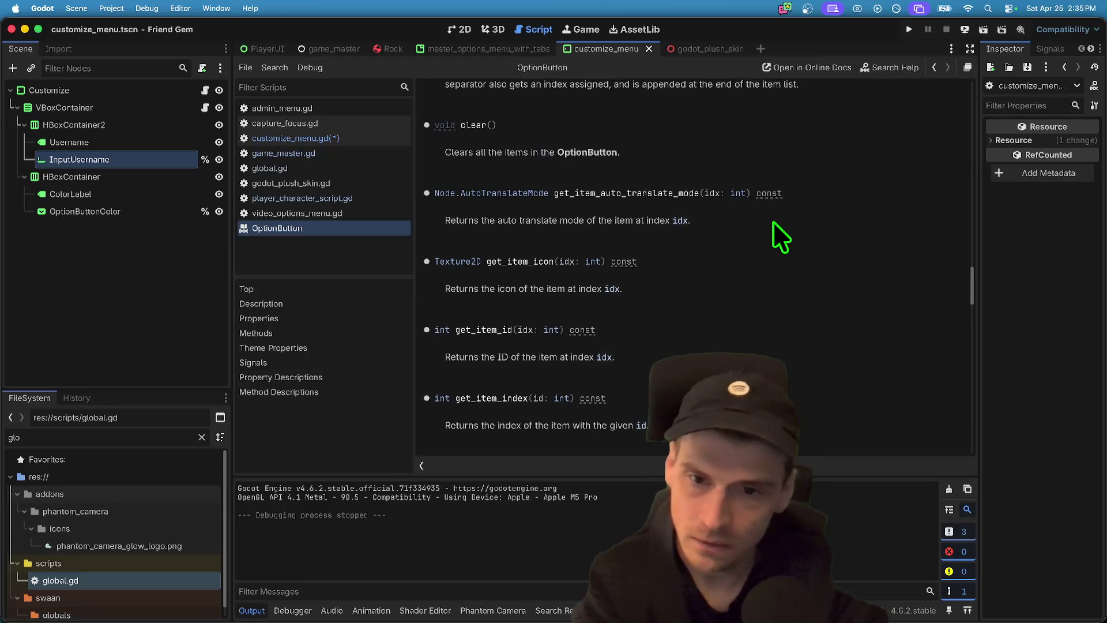
scroll(770, 231, up, 2)
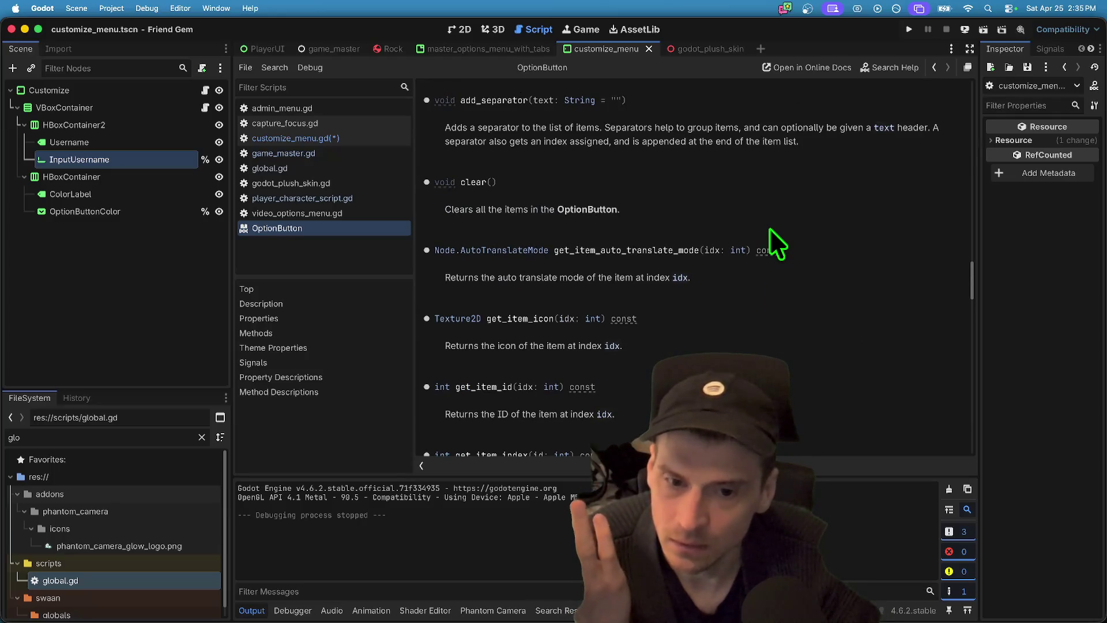
scroll(770, 230, down, 5)
scroll(769, 227, down, 13)
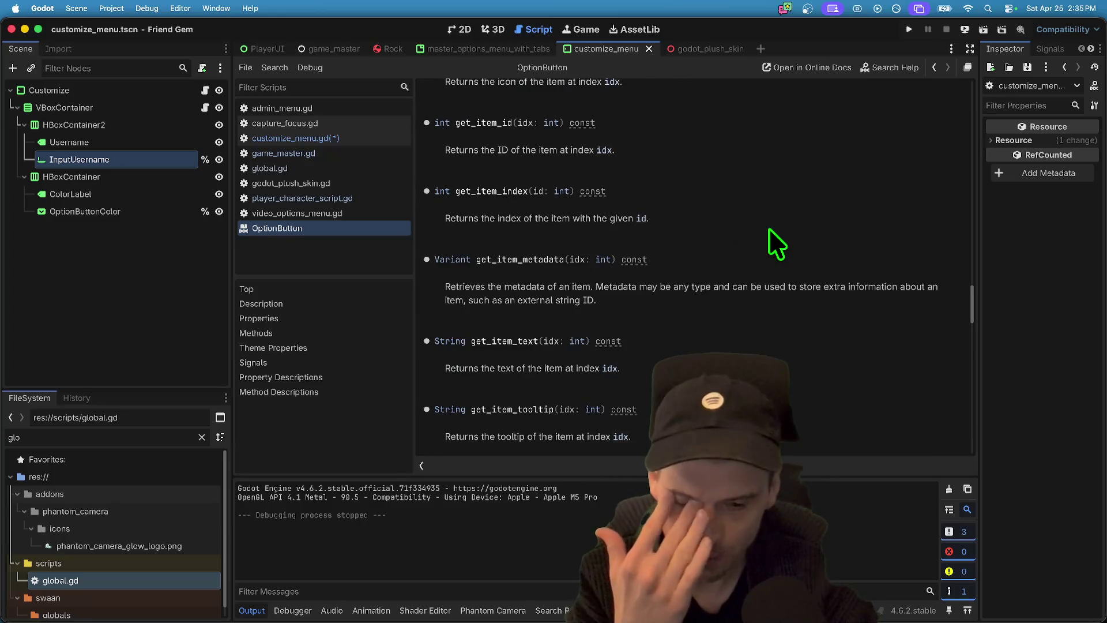
scroll(769, 227, down, 7)
key(alt+Left)
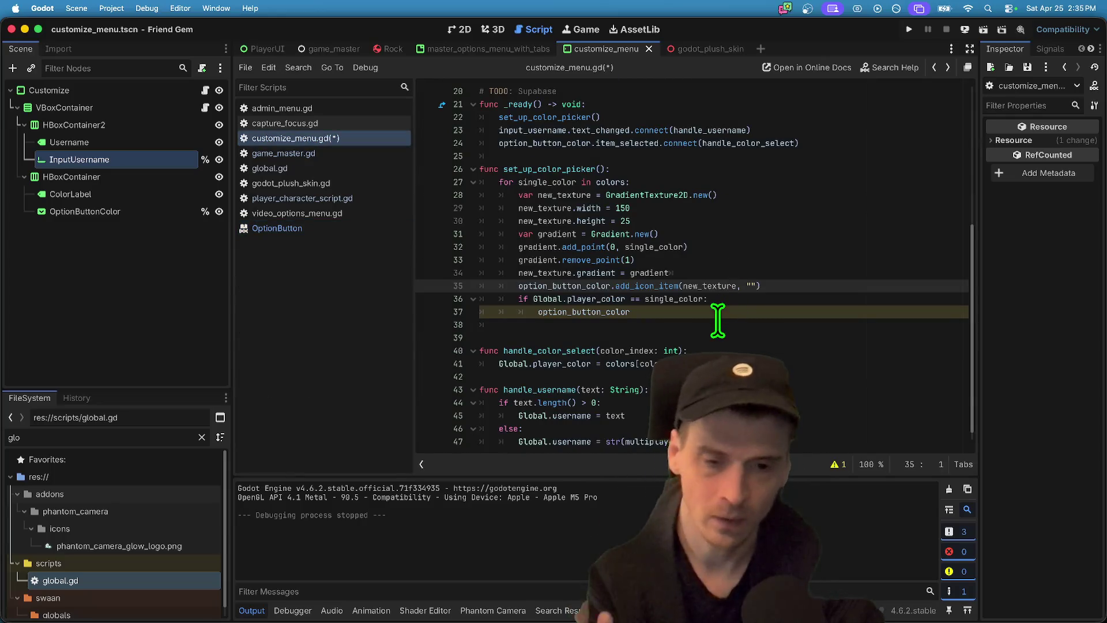
- Complete line 37 as option_button_color.select(option_button_color.item_count - 1) and run the project
click(718, 314)
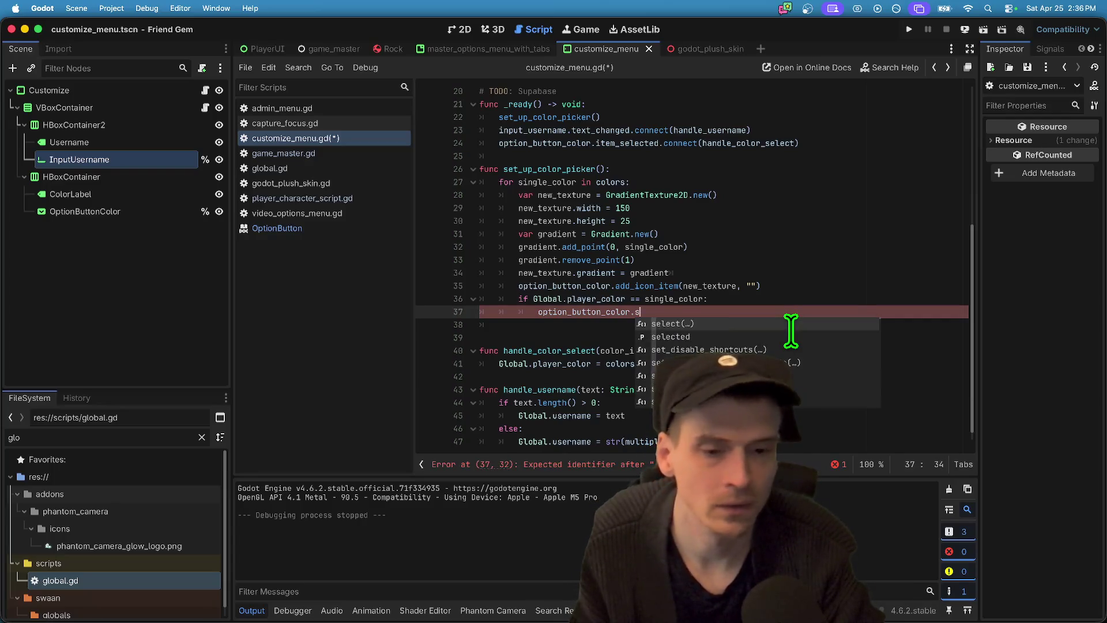
text(et)
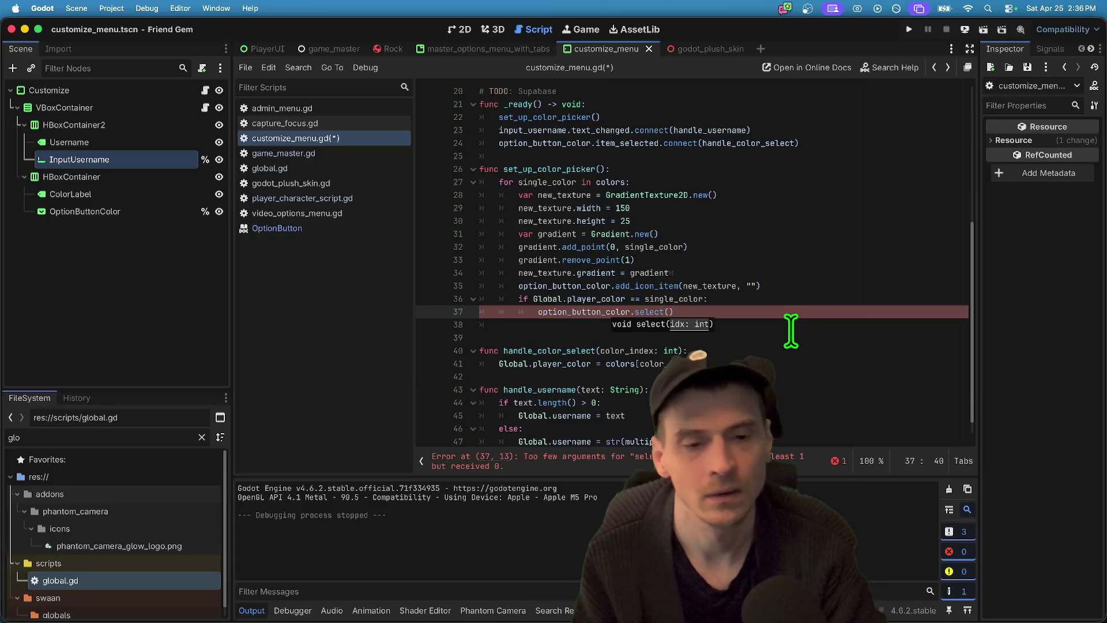
double_click(550, 286)
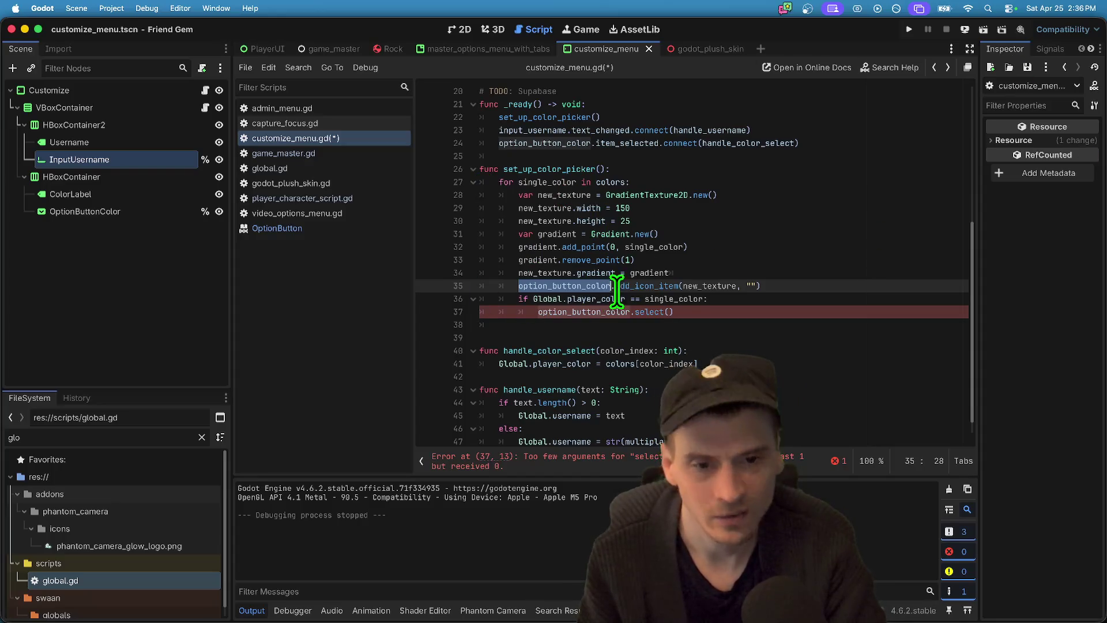
click(721, 311)
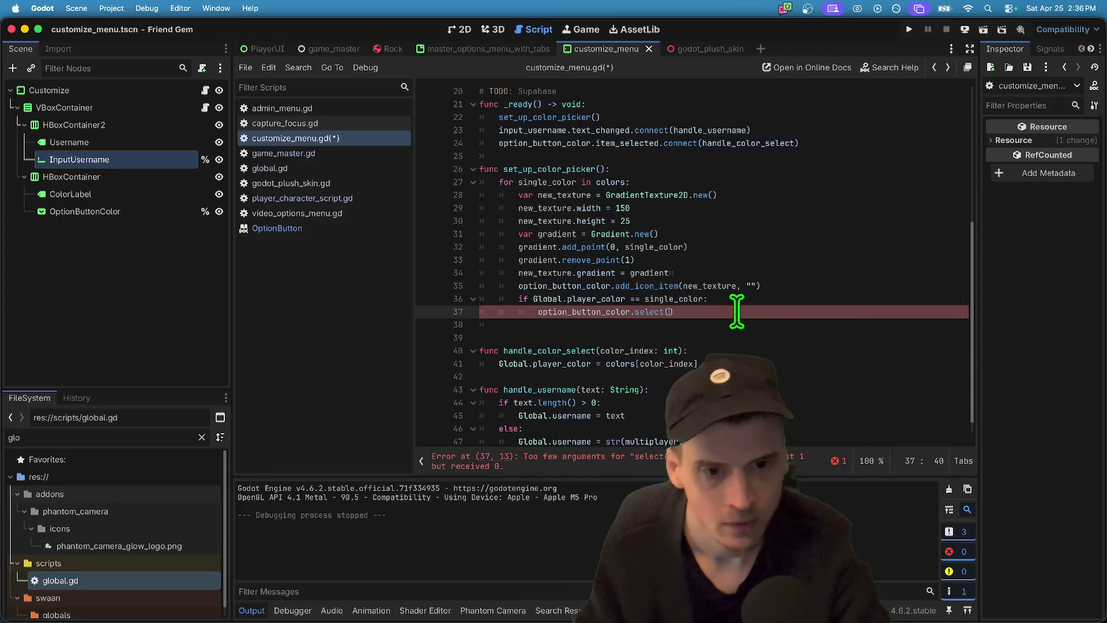
text(.item)
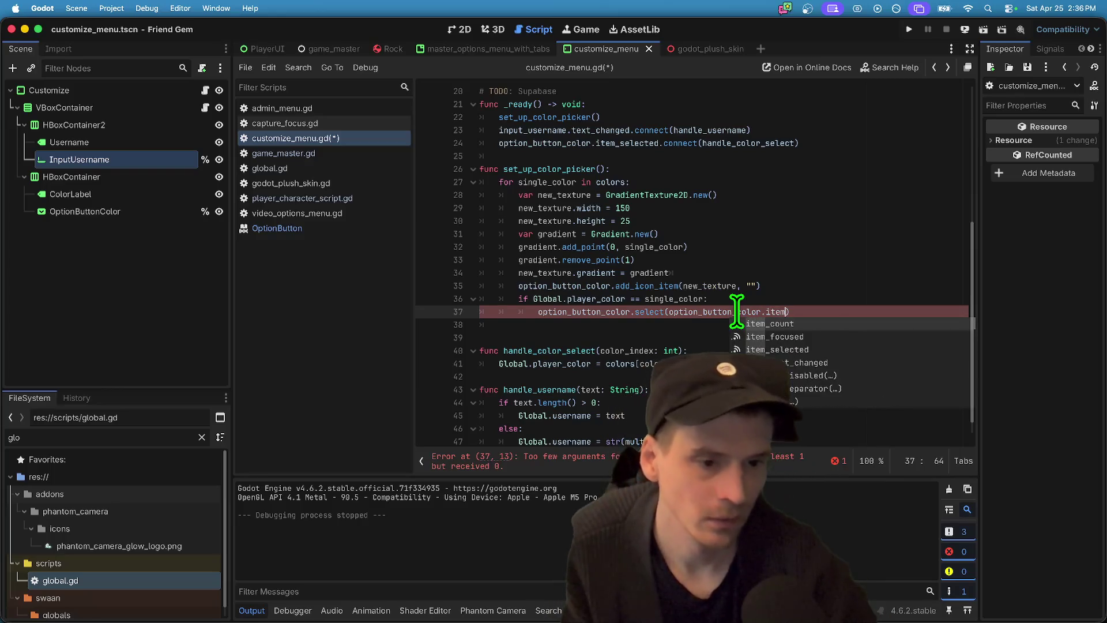
key(Return)
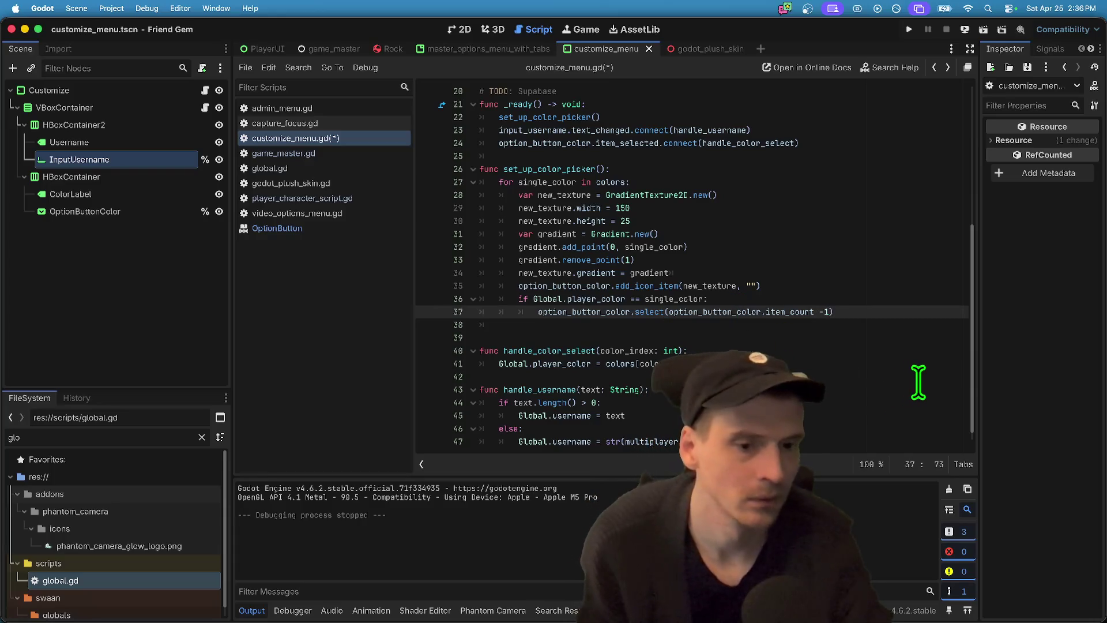
key(super+b)
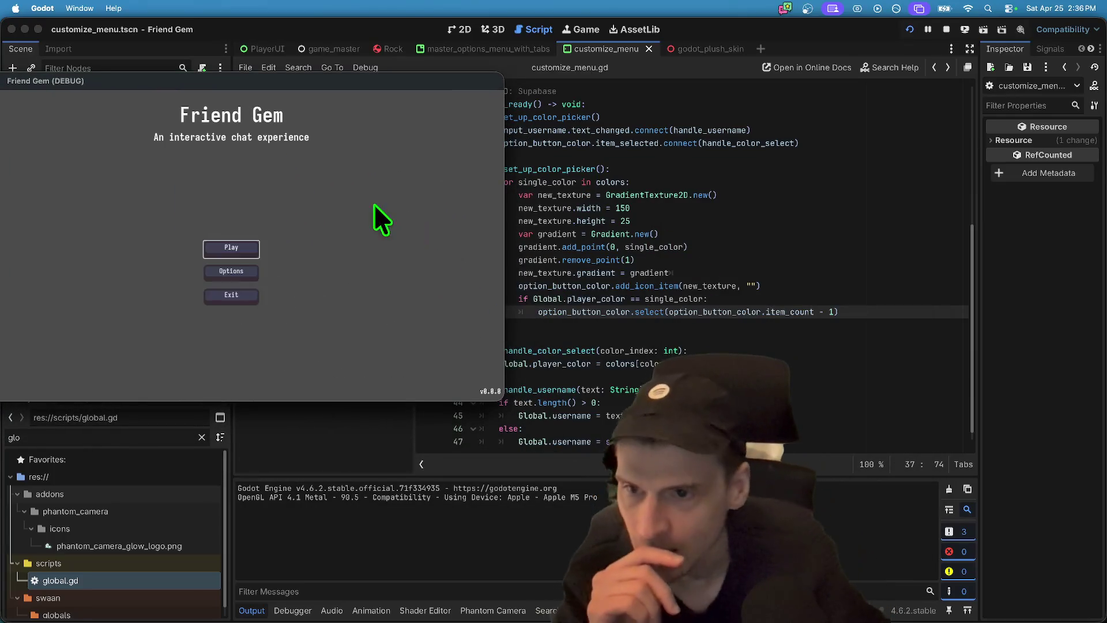
- In the running game's Customize options, choose orange and then purple as the player colour
click(223, 274)
click(301, 107)
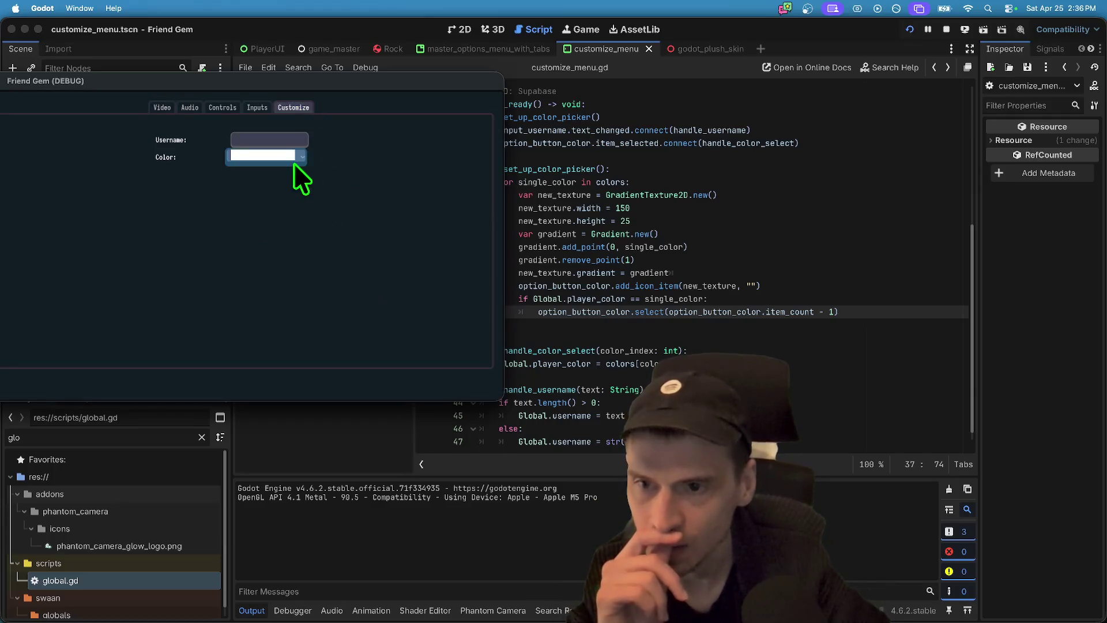
click(294, 164)
click(268, 235)
click(164, 110)
click(190, 107)
click(292, 107)
click(278, 154)
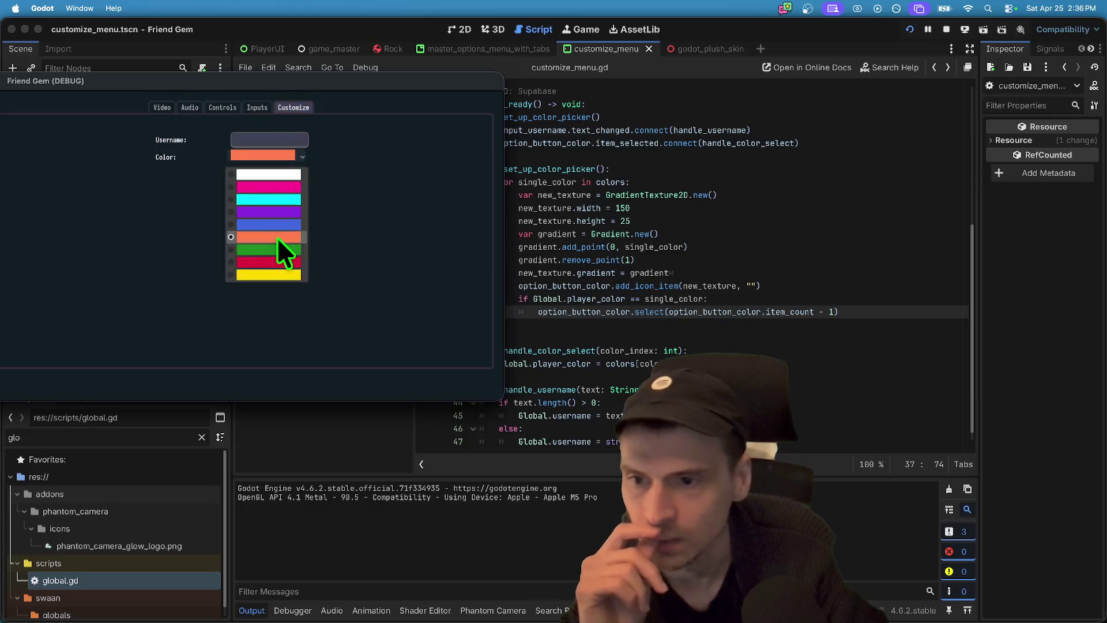
click(268, 212)
click(173, 108)
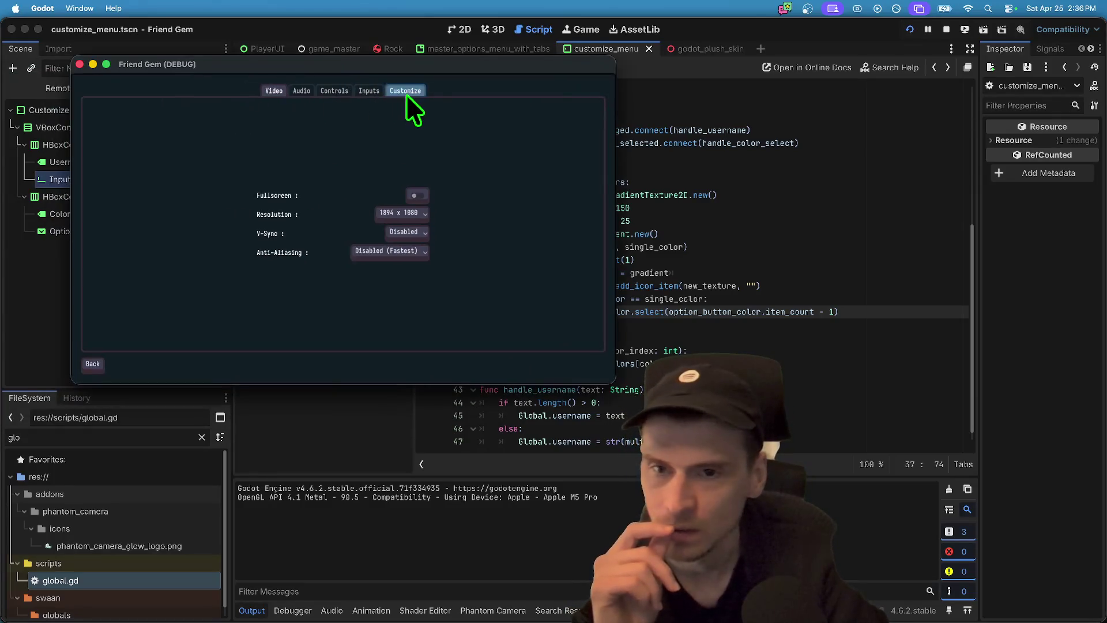
click(406, 92)
- Return to the main menu and host a game from Play
click(92, 364)
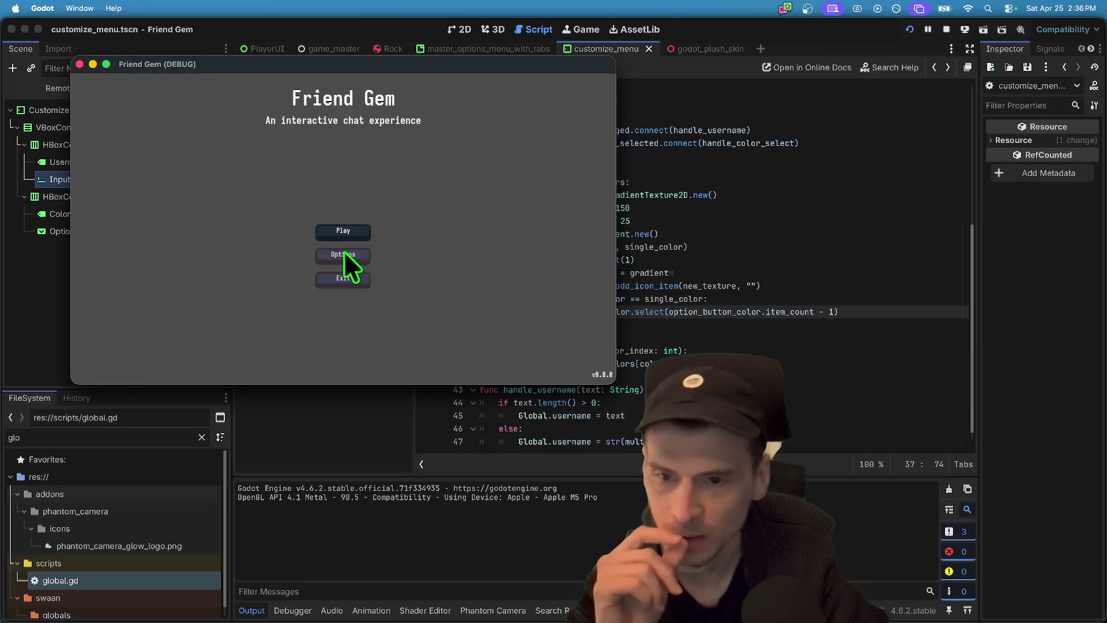
click(343, 231)
click(343, 173)
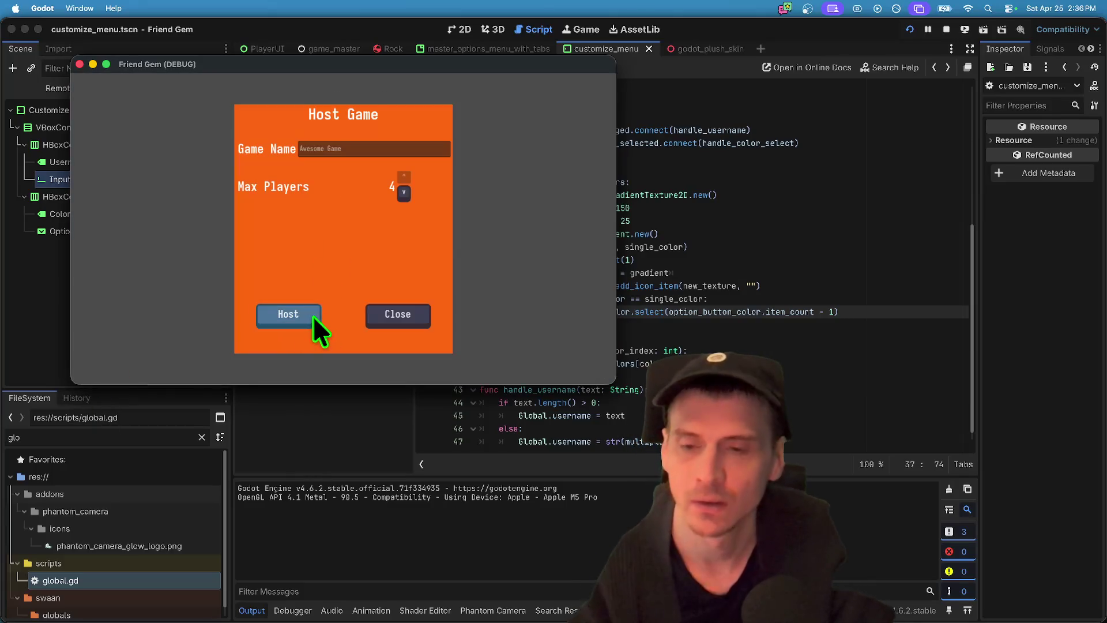
click(313, 316)
click(344, 231)
- In the in-game Options > Customize, switch the player colour to red, then stop the game
key(Escape)
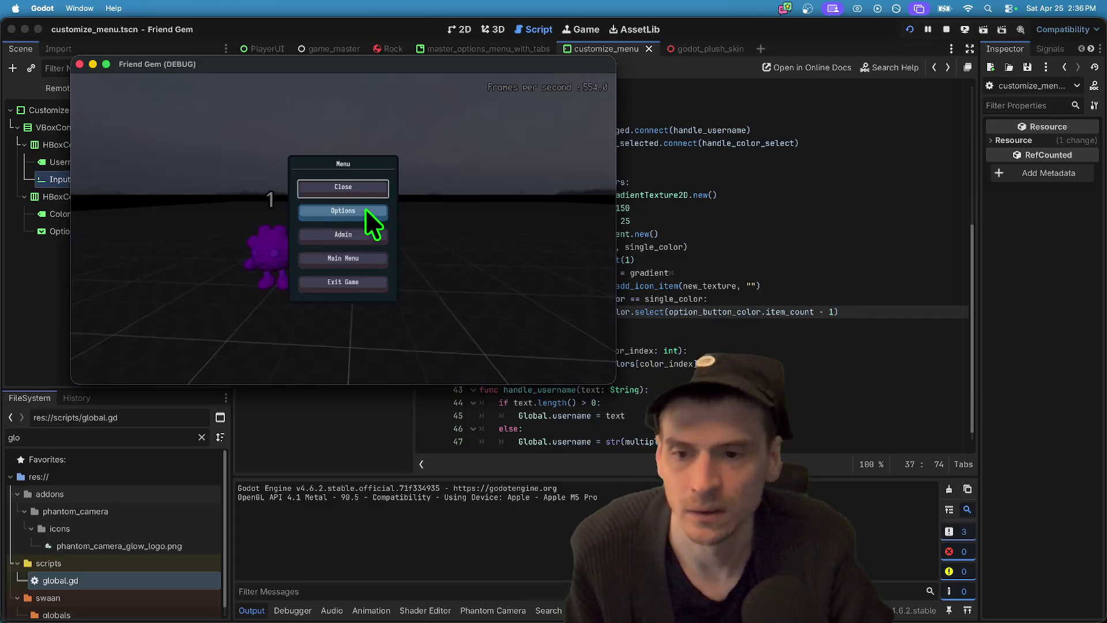
click(365, 209)
click(405, 91)
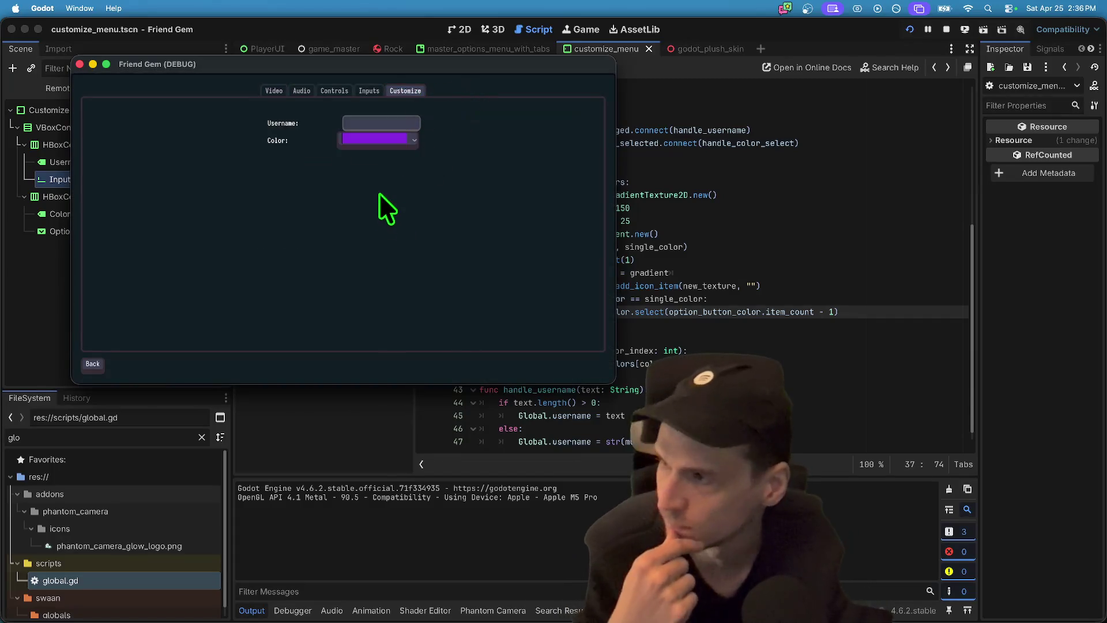
click(385, 139)
click(385, 138)
click(408, 143)
click(377, 260)
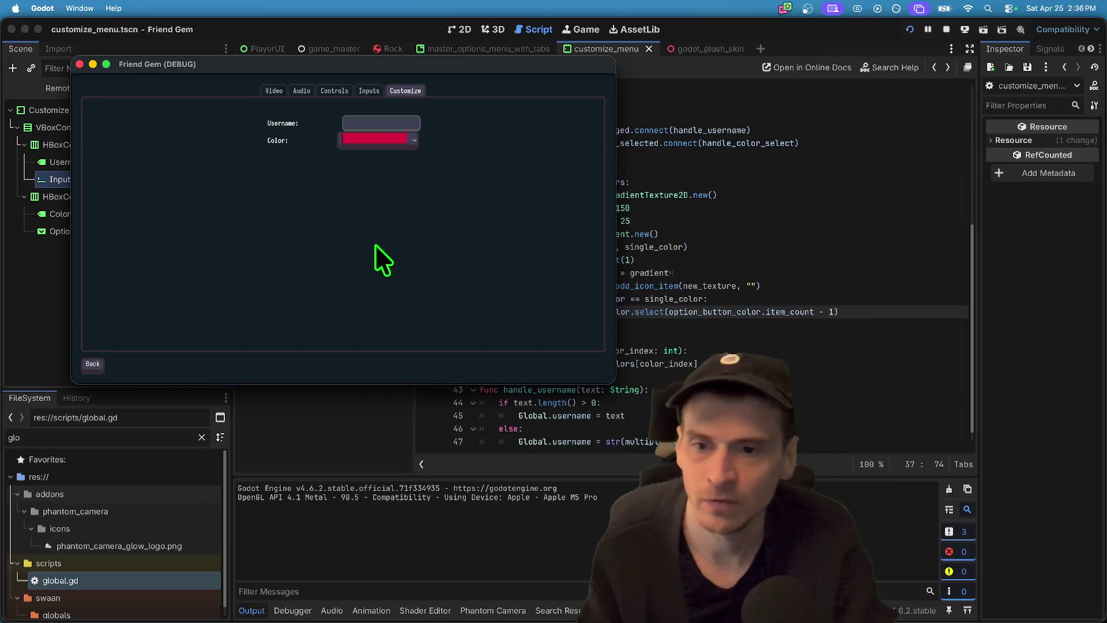
key(Escape)
key(Escape)
key(Escape)
key(Escape)
key(Escape)
key(Escape)
key(super+b)
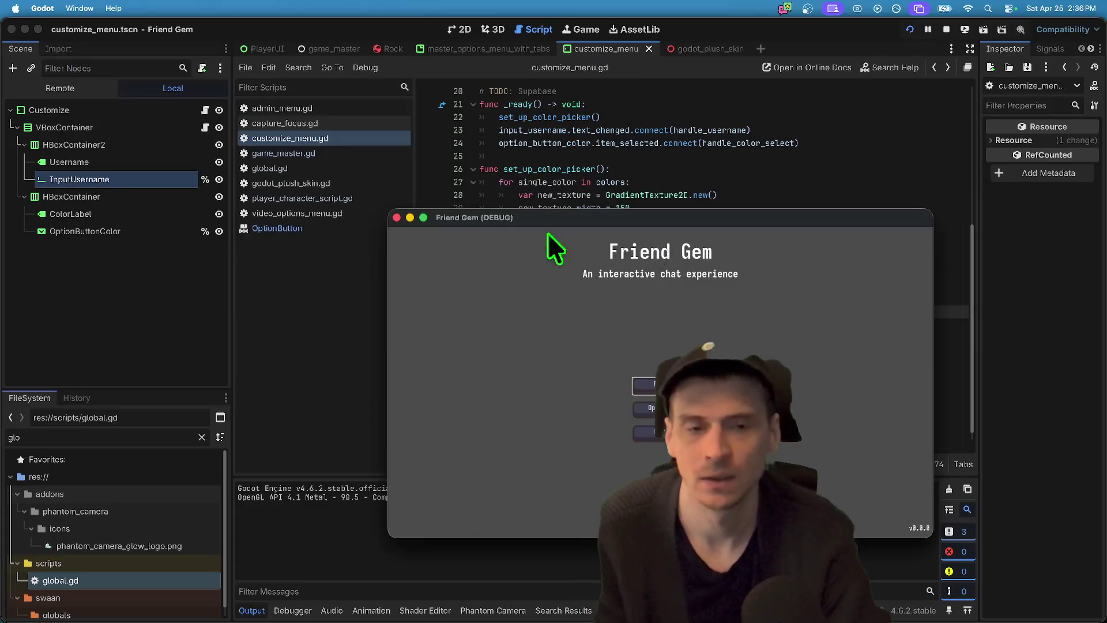
key(super+q)
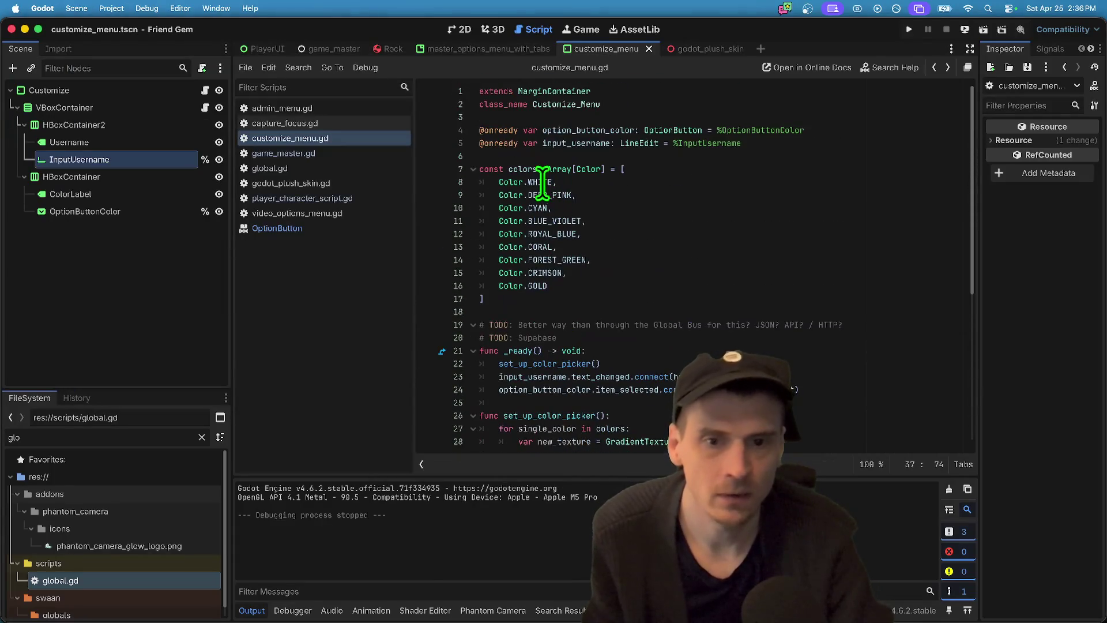
- Replace the first colour, WHITE, with DODGER_BLUE in the colour list and save the script
double_click(542, 182)
key(ctrl+space)
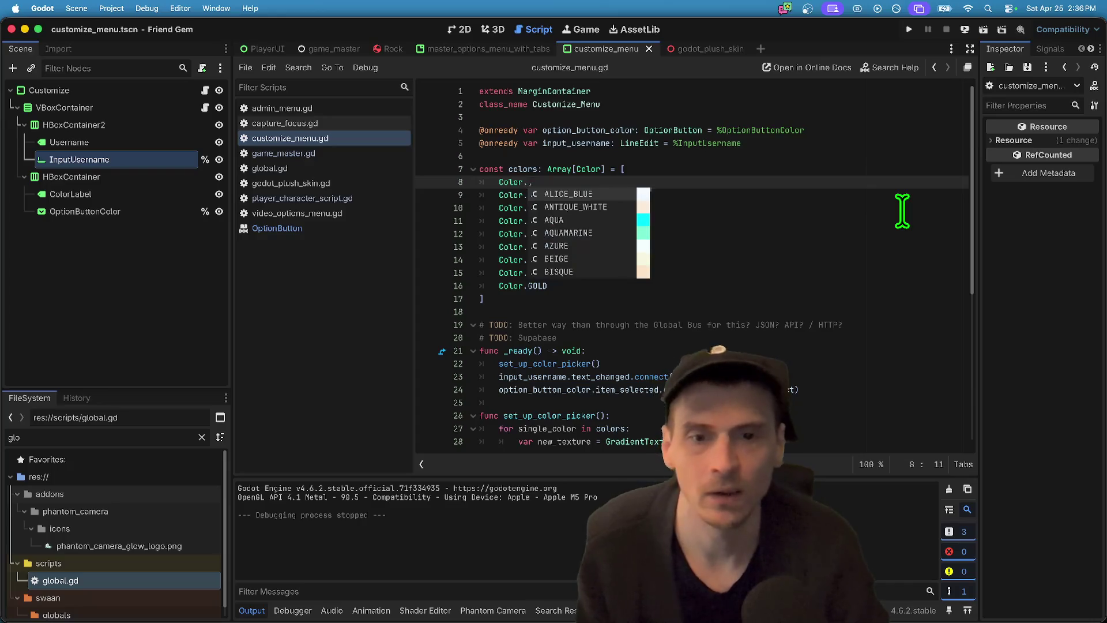
text(dodg)
key(Return)
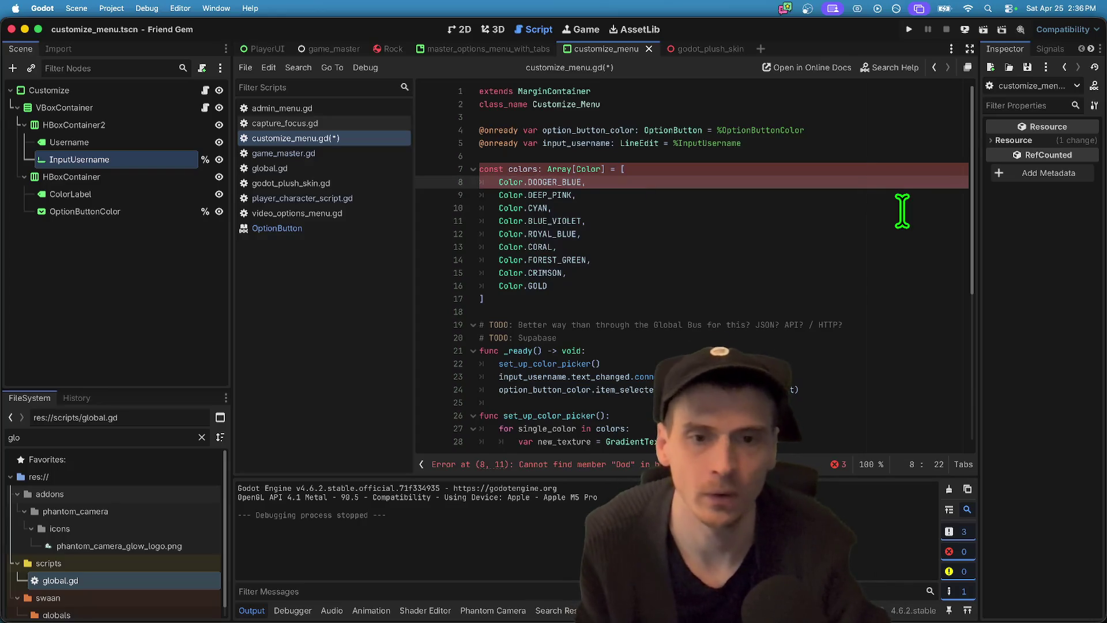
click(714, 196)
key(super+s)
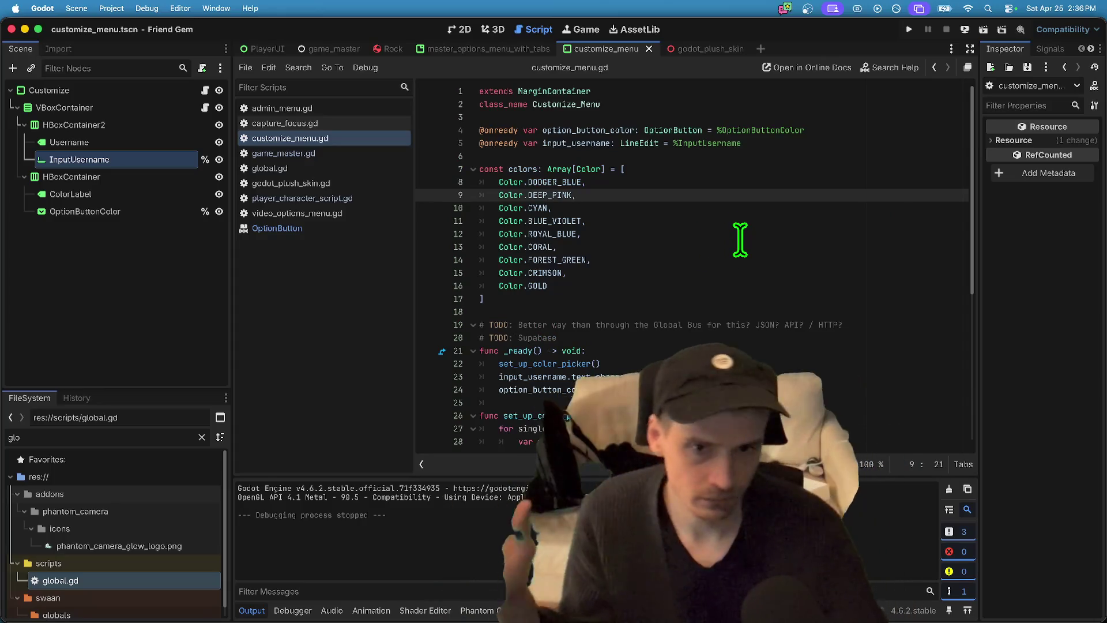
- Delete the ROYAL_BLUE entry from the colours array and run the project
click(628, 235)
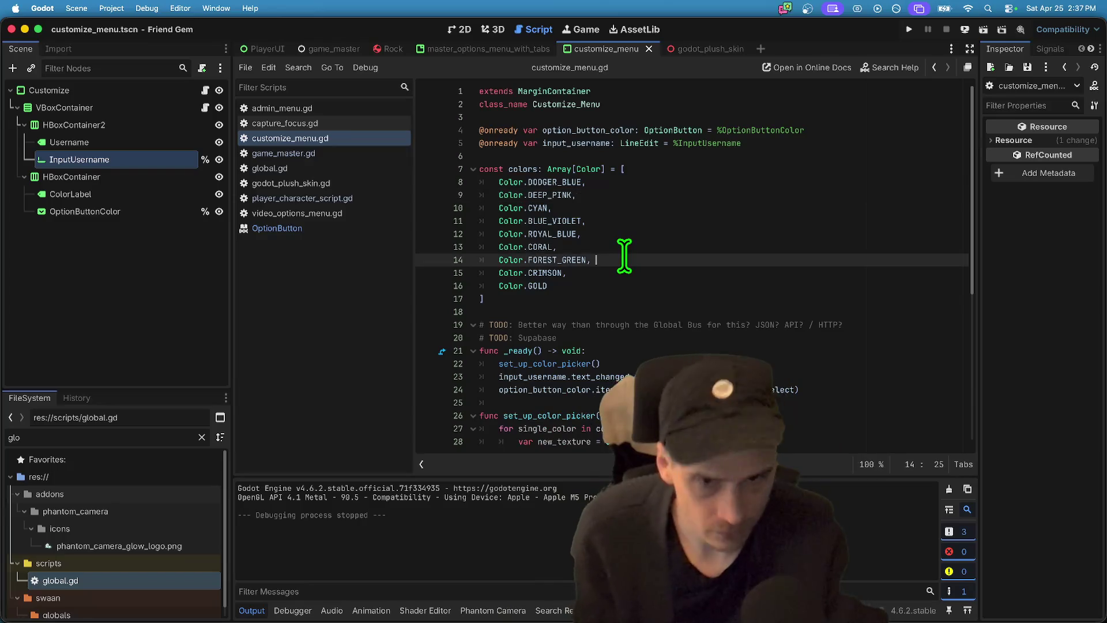
key(super+shift+k)
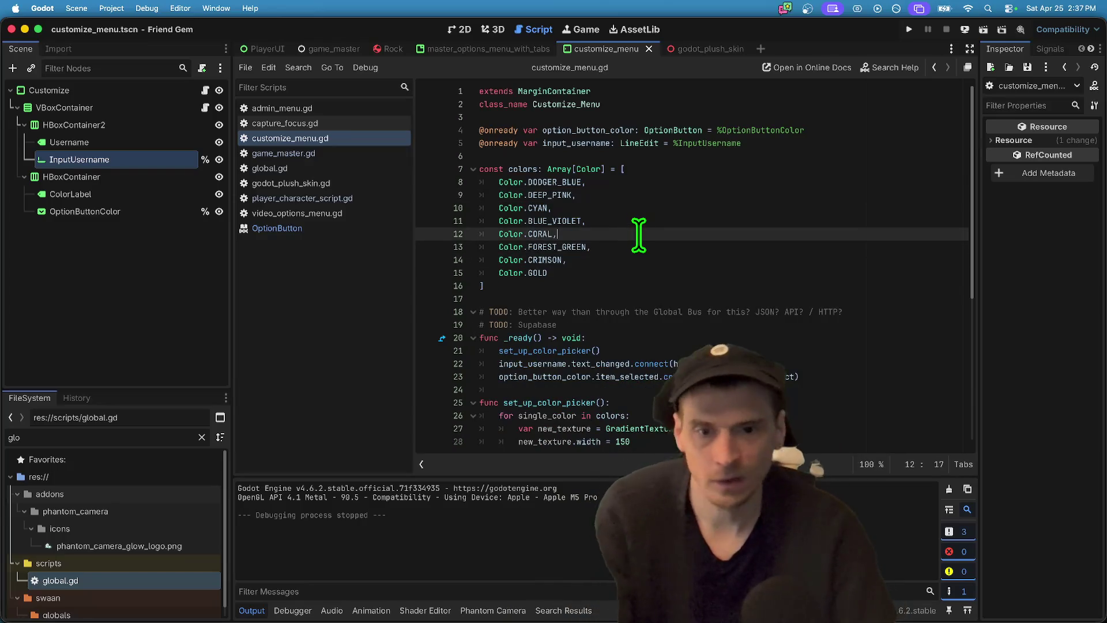
key(super+b)
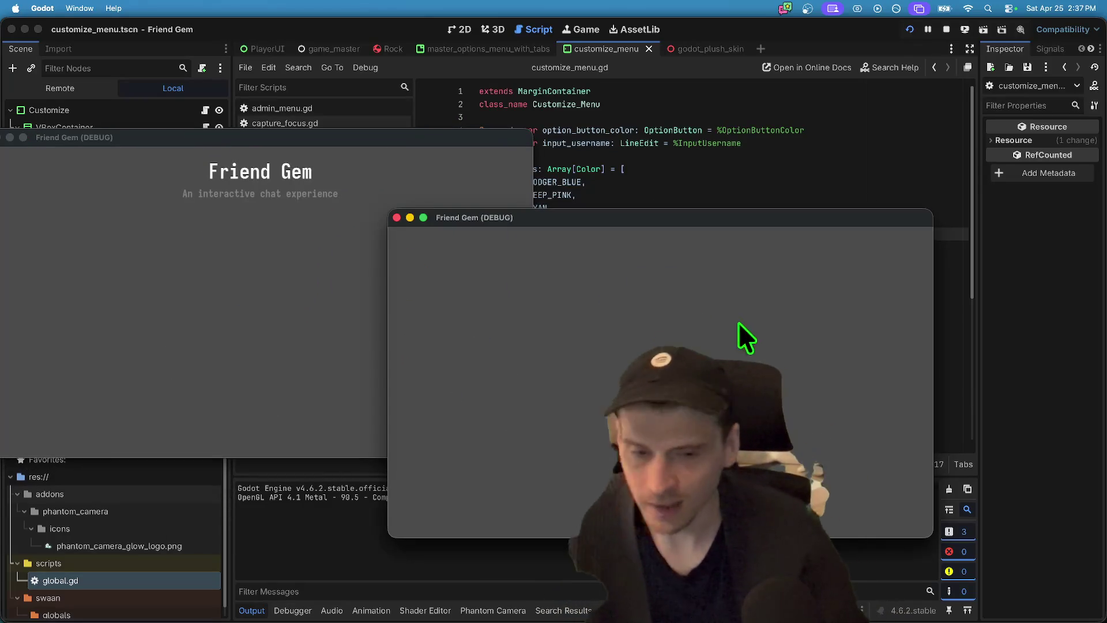
- Host the Awesome Game server from the first game window
click(259, 305)
click(258, 255)
click(803, 375)
click(447, 375)
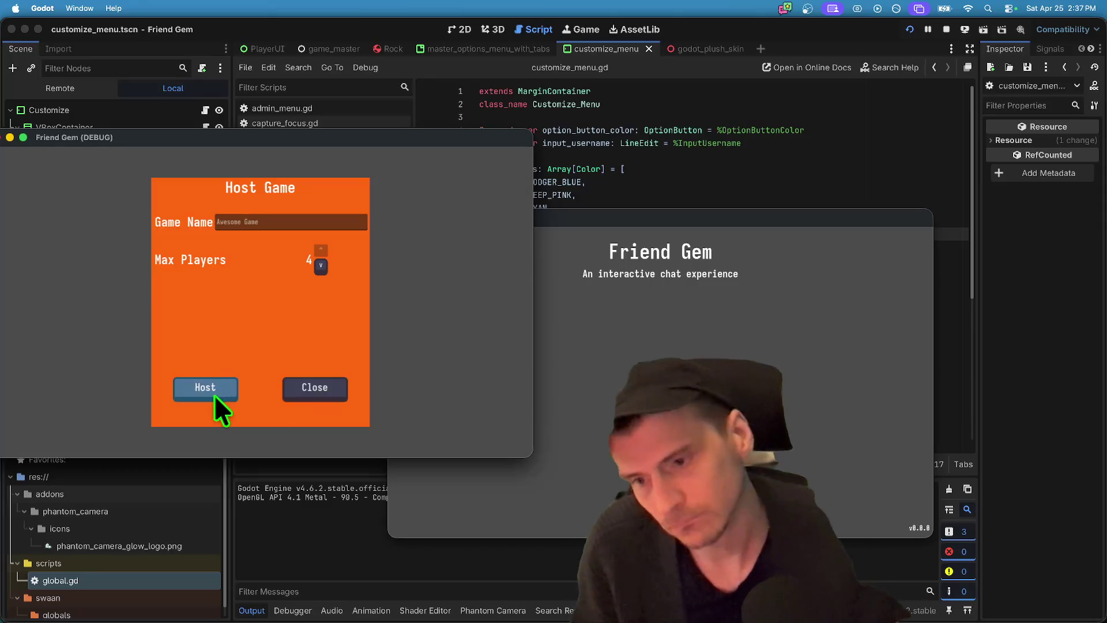
click(215, 397)
- In the second game's customization options, set the username to 'aaaa' and pick another colour
click(435, 368)
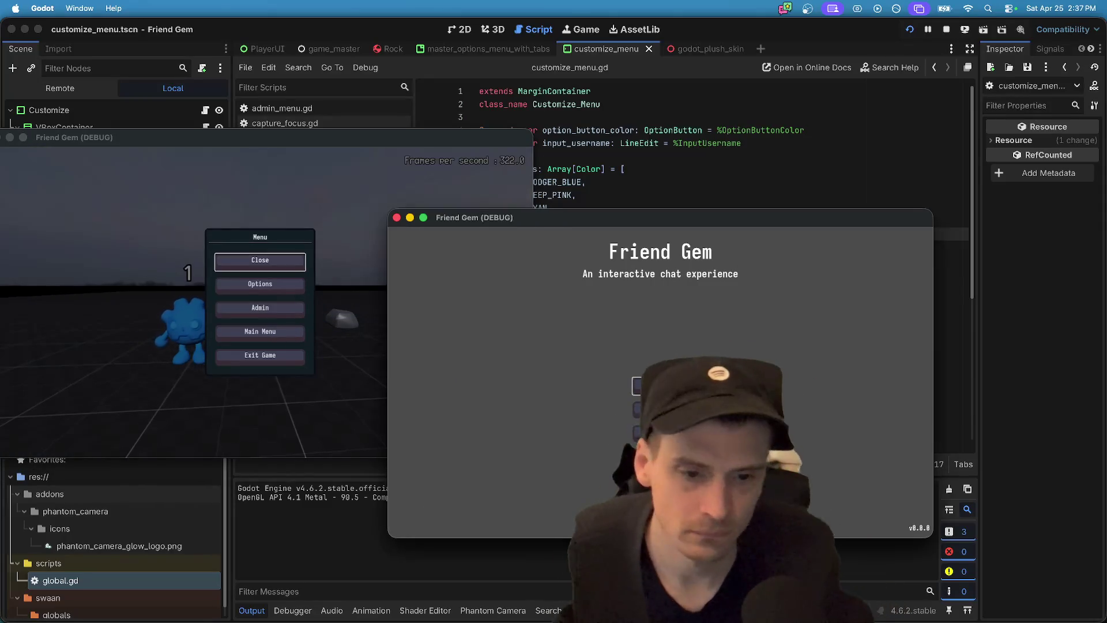
click(678, 408)
click(721, 245)
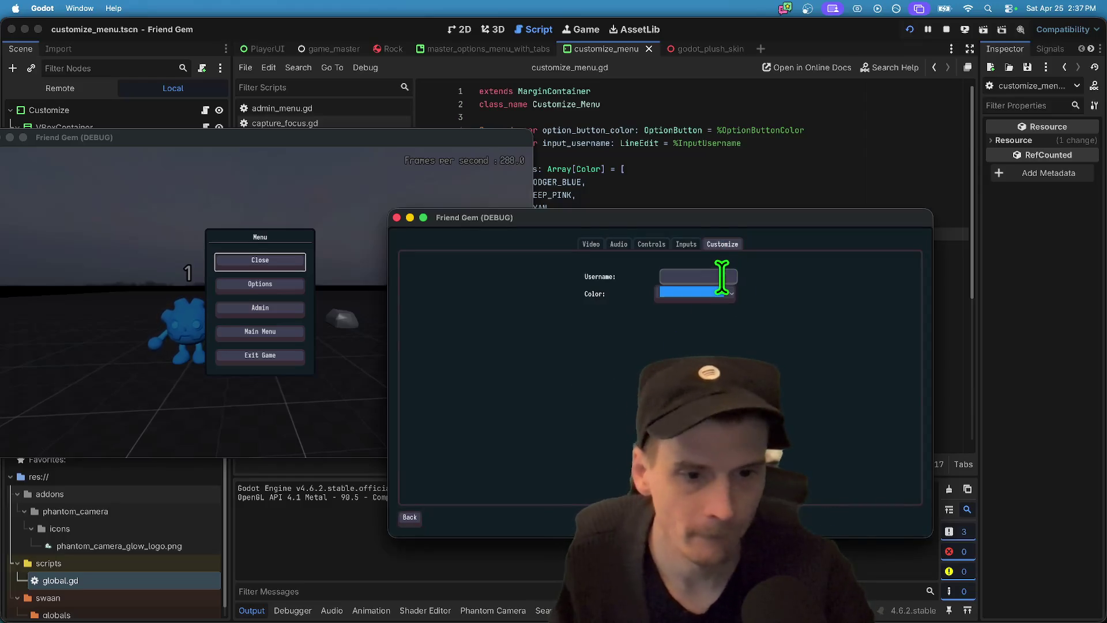
click(721, 277)
text(aaaa)
click(711, 291)
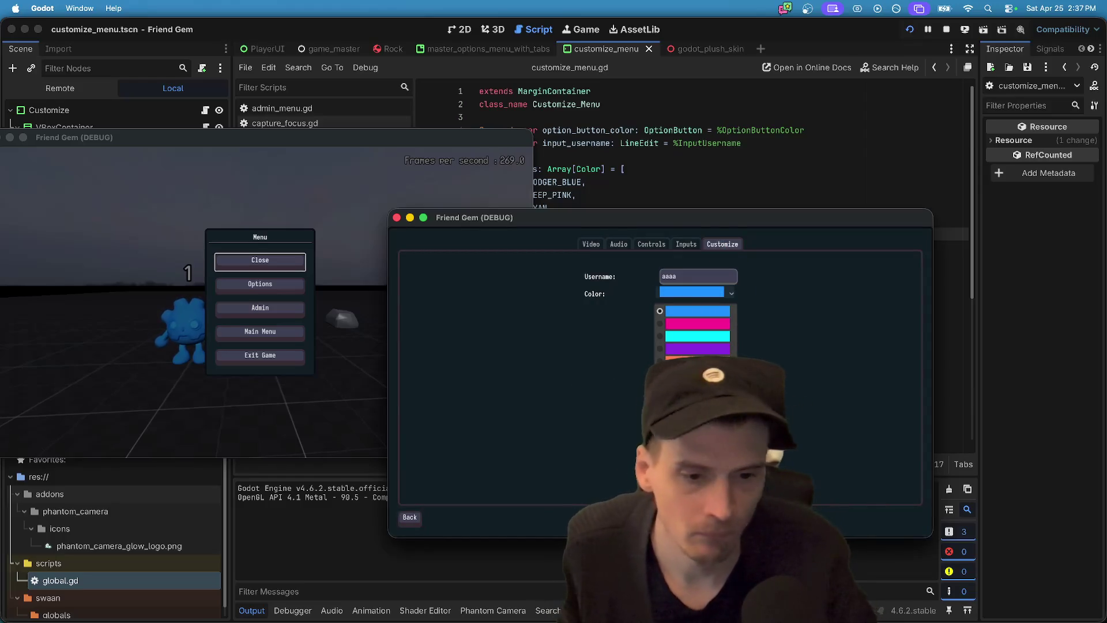
click(694, 323)
- Join the hosted Awesome Game from the second window, then stop both games
click(397, 518)
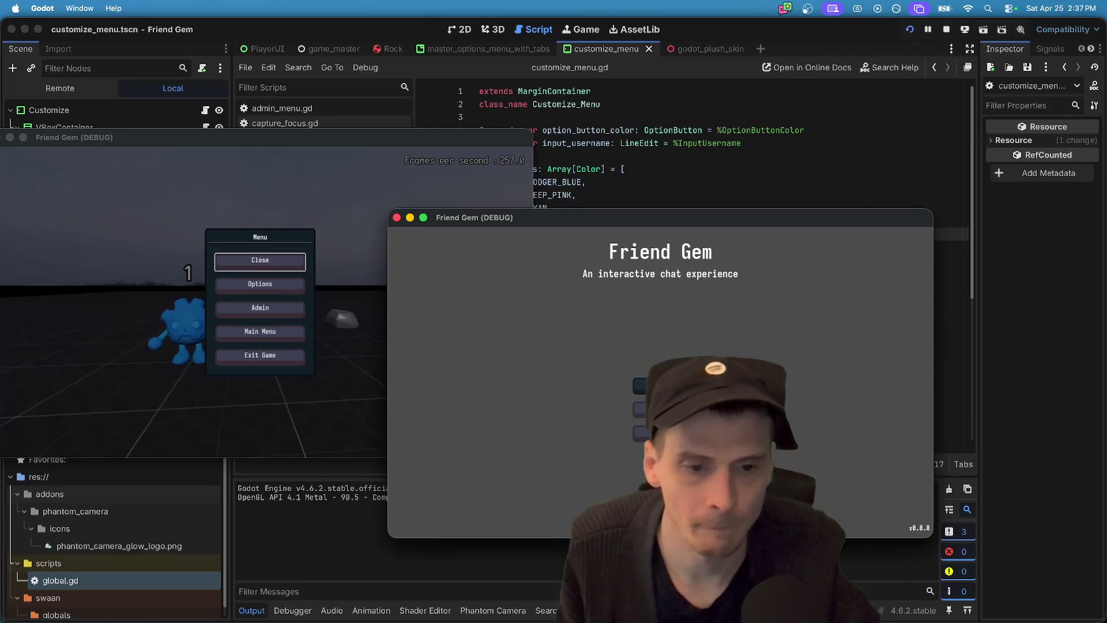
click(634, 382)
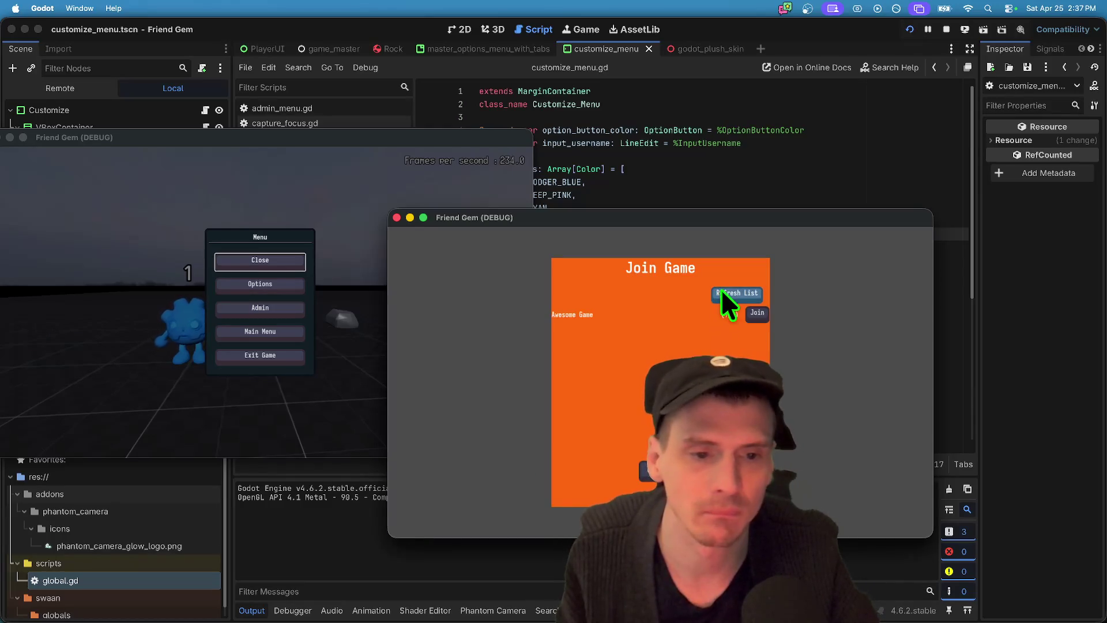
click(769, 306)
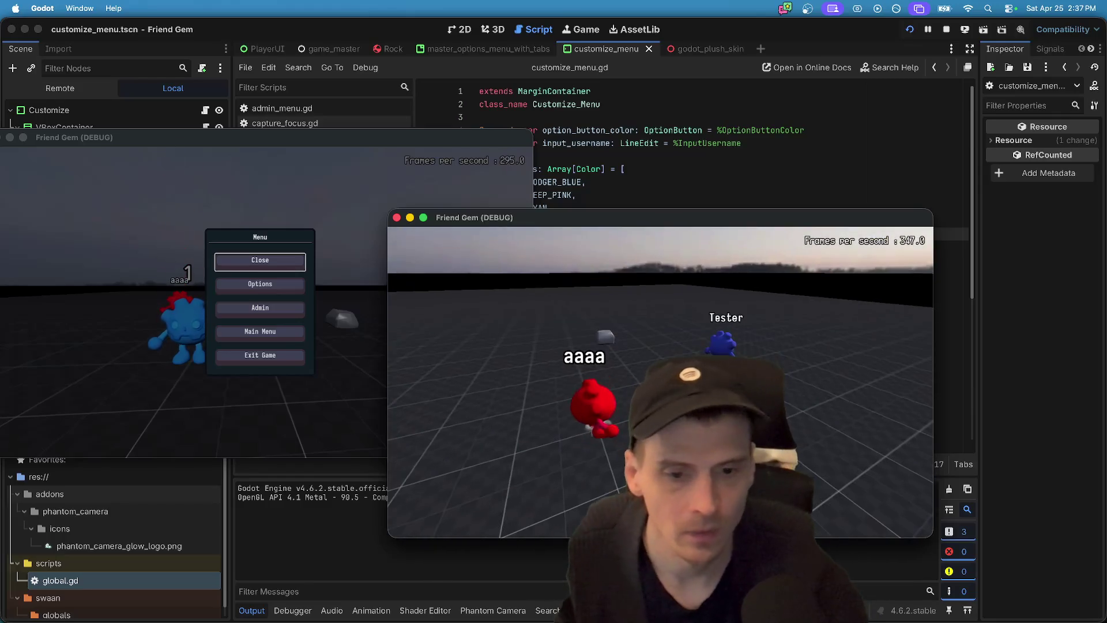
key(Escape)
key(Escape)
key(super+period)
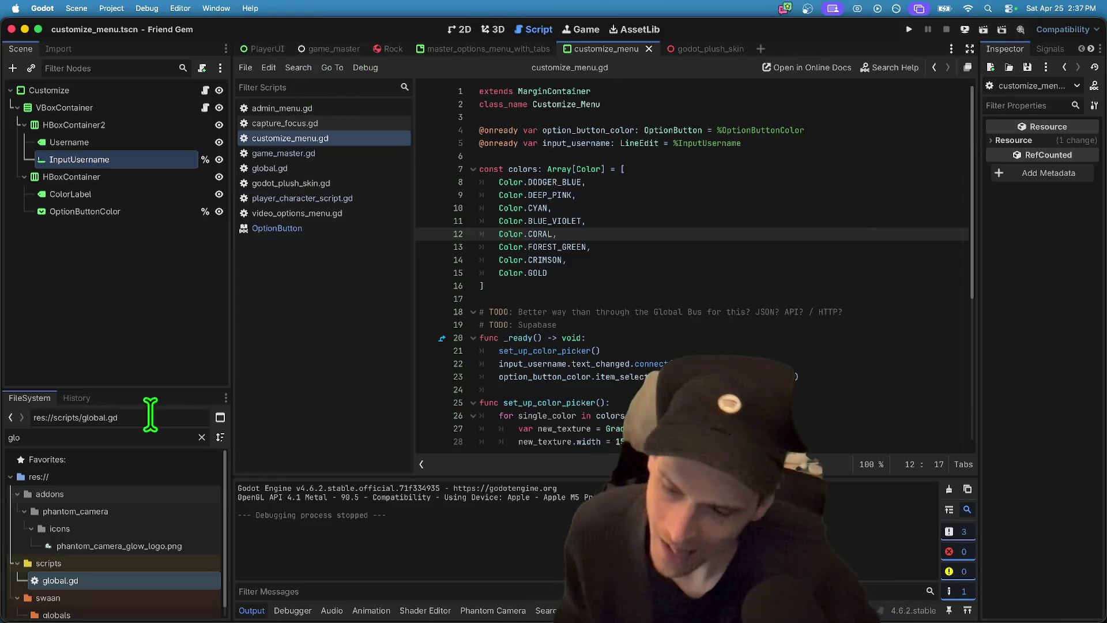
- Filter the FileSystem for 'player', open PlayerCharacterScene.tscn, and inspect its Nameplate and MultiplayerSynchronizer nodes
drag(156, 391, 175, 297)
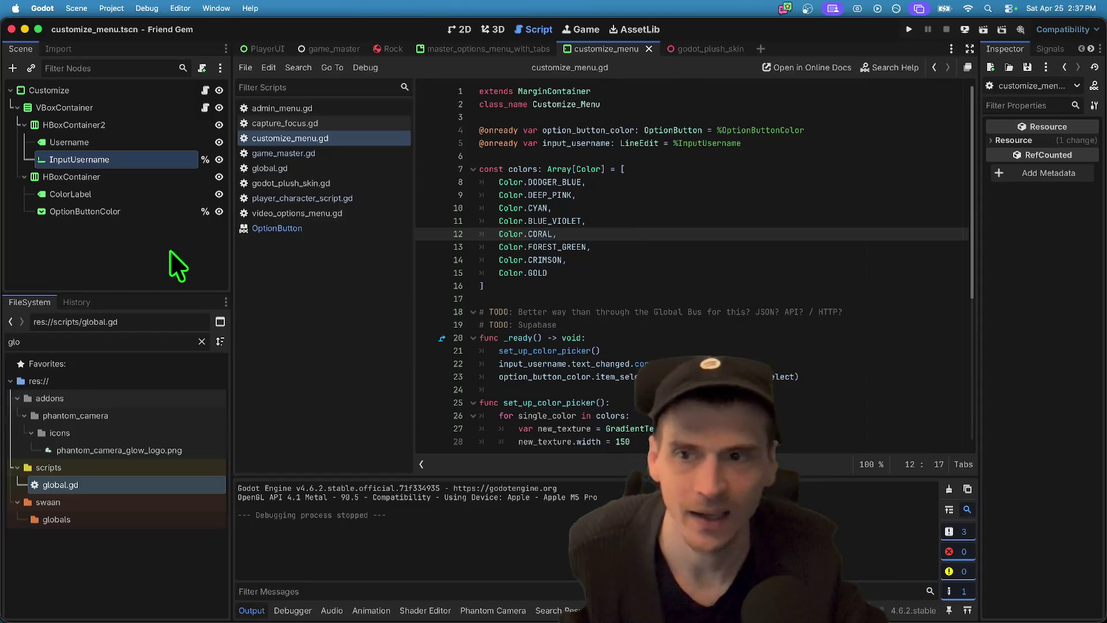
click(700, 46)
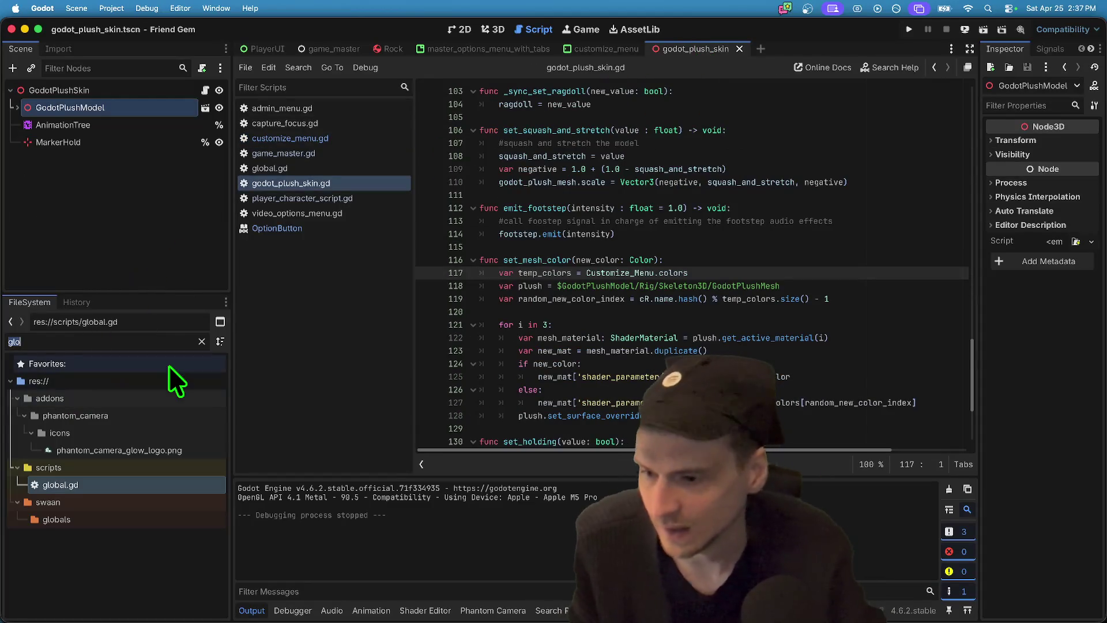
text(player)
scroll(155, 392, down, 10)
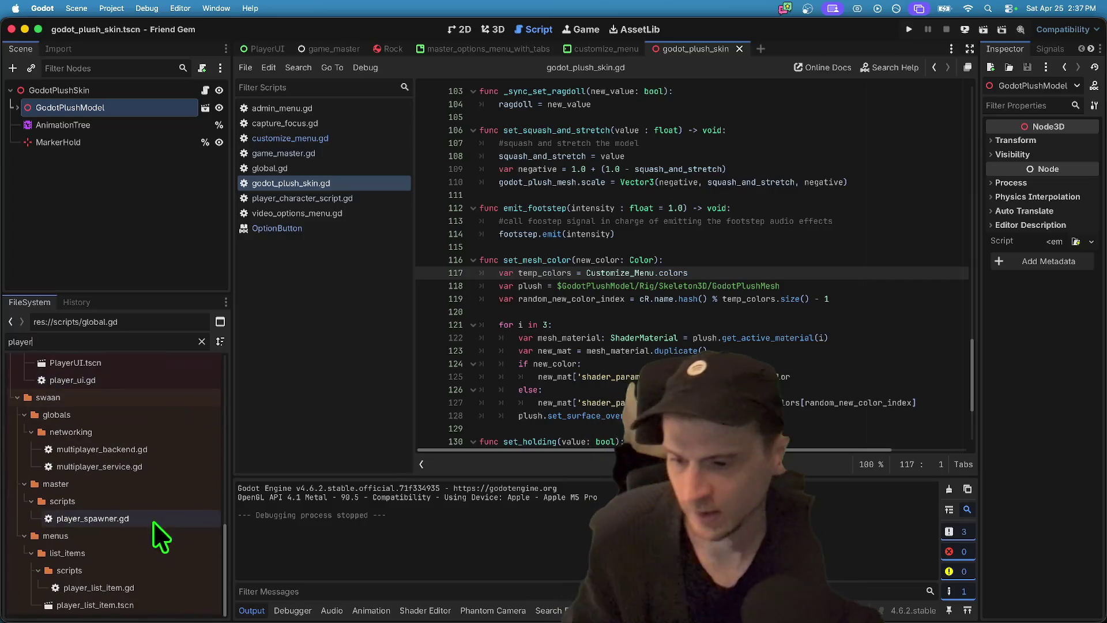
scroll(128, 508, up, 5)
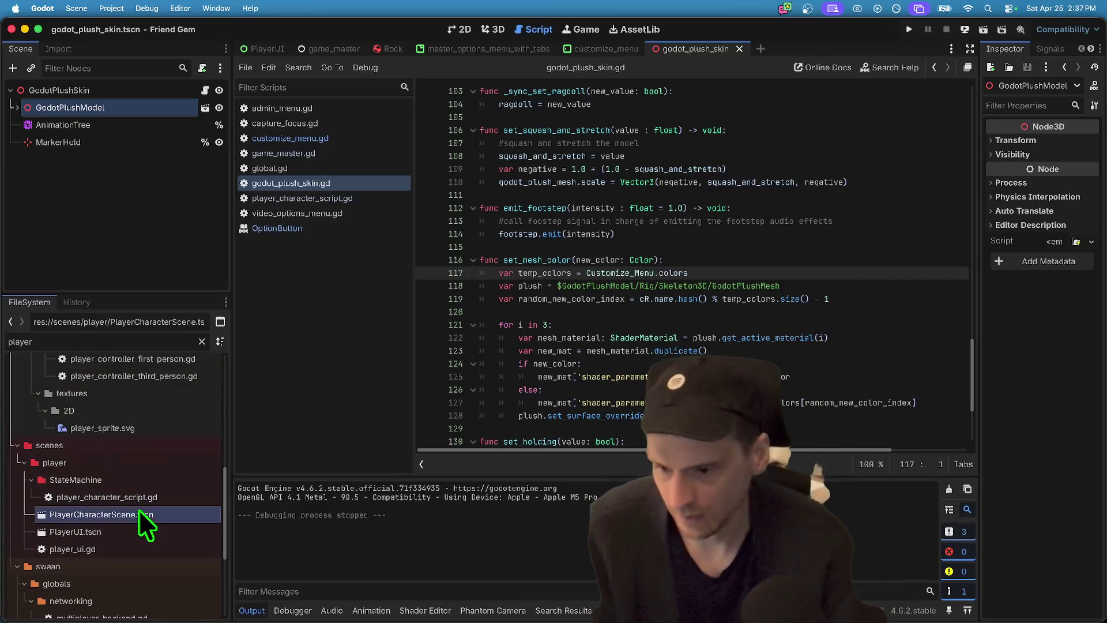
double_click(138, 513)
click(163, 286)
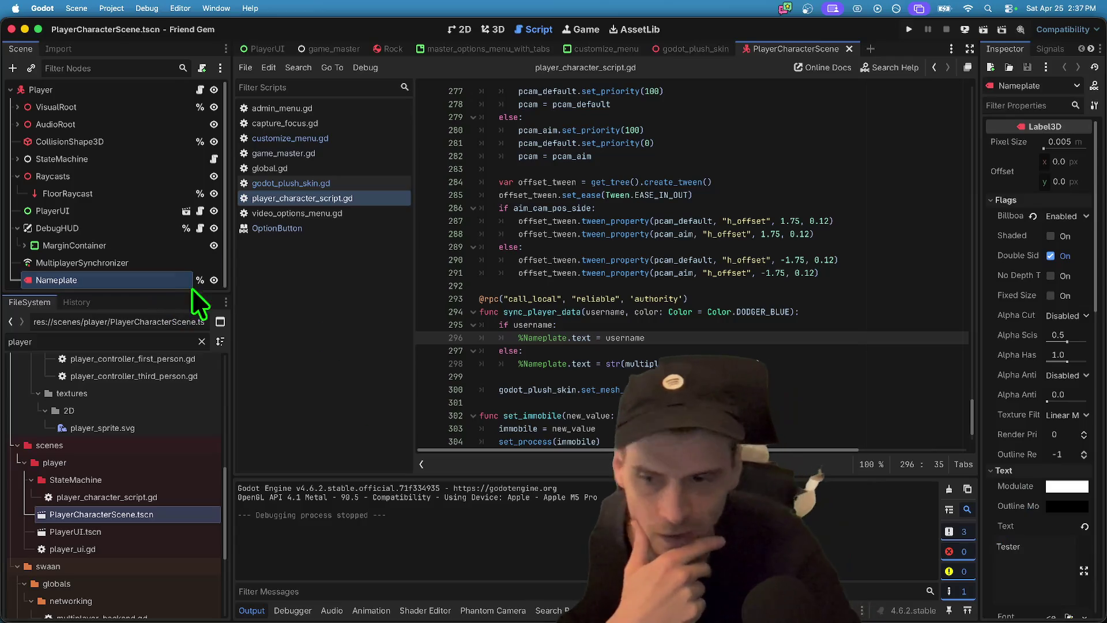
click(152, 260)
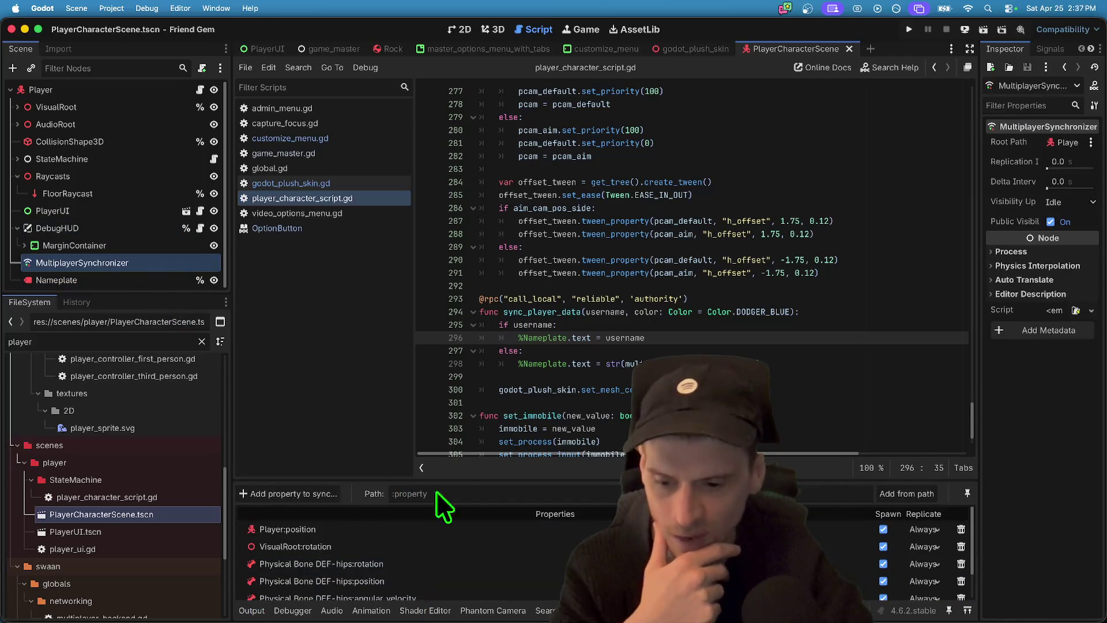
- Add a Nameplate property to the synchronizer, then remove the mistakenly added texture_filter
mouse_move(475, 484)
mouse_down()
mouse_move(476, 323)
mouse_move(474, 377)
mouse_up()
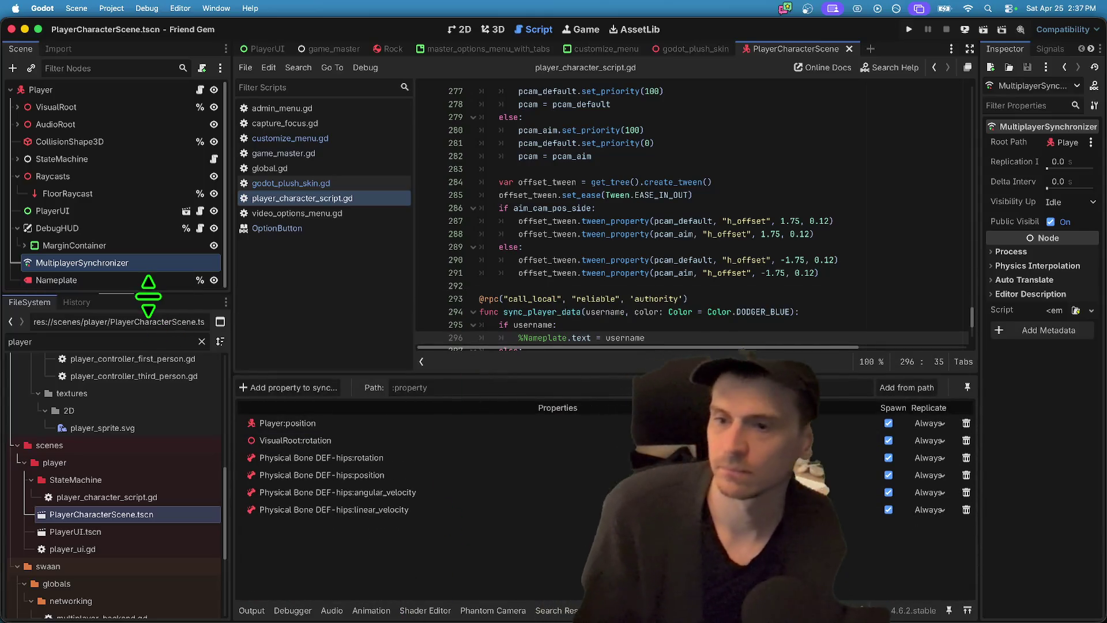
drag(148, 293, 149, 346)
click(326, 388)
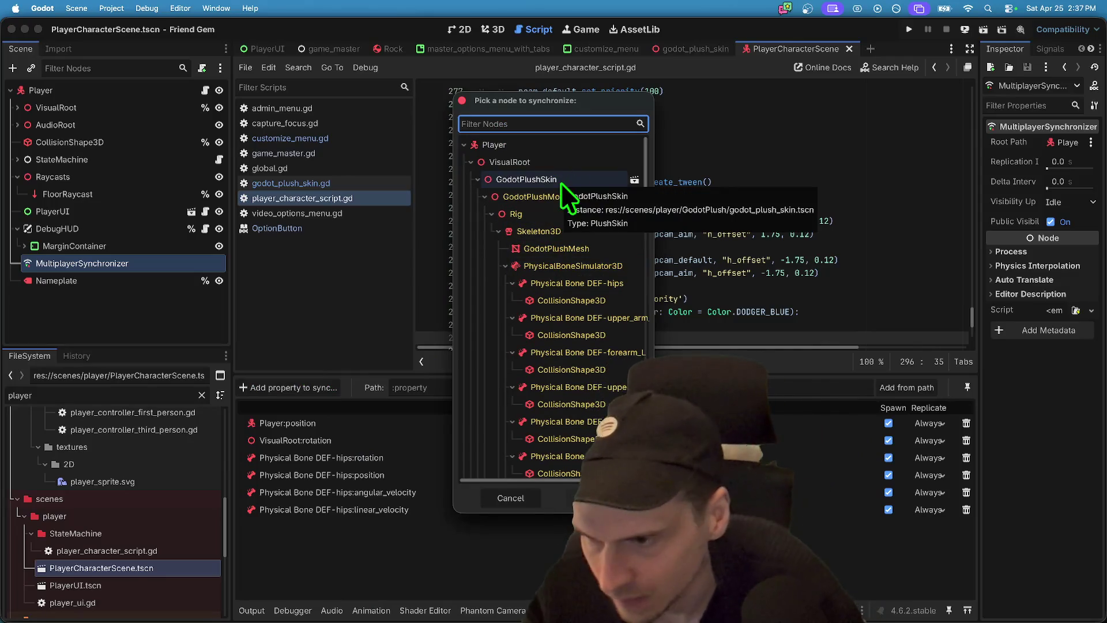
text(name)
click(594, 160)
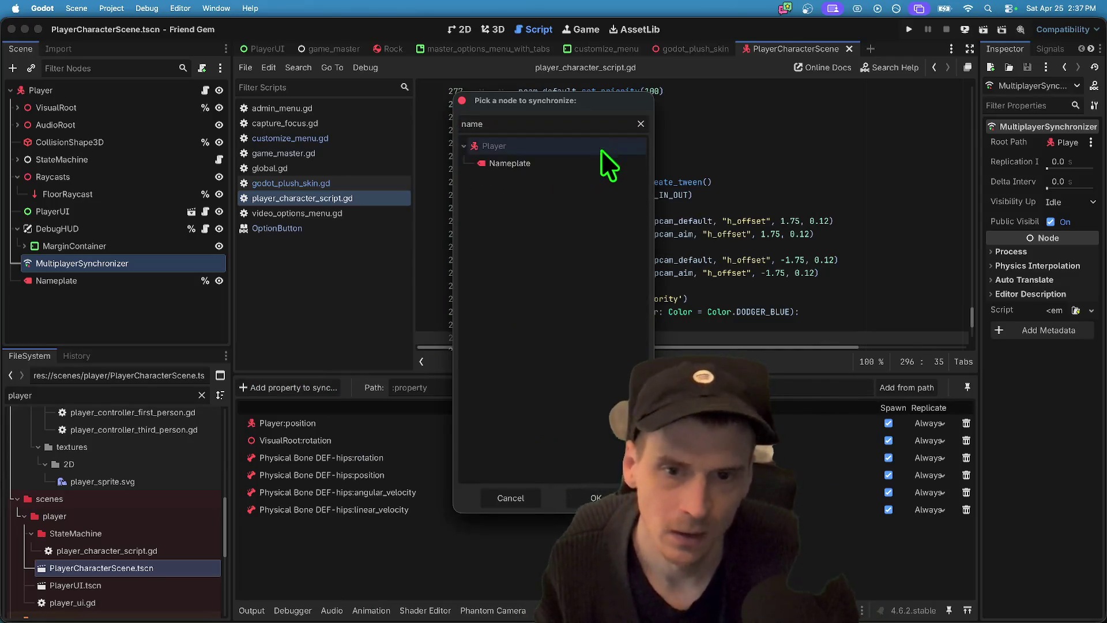
key(Return)
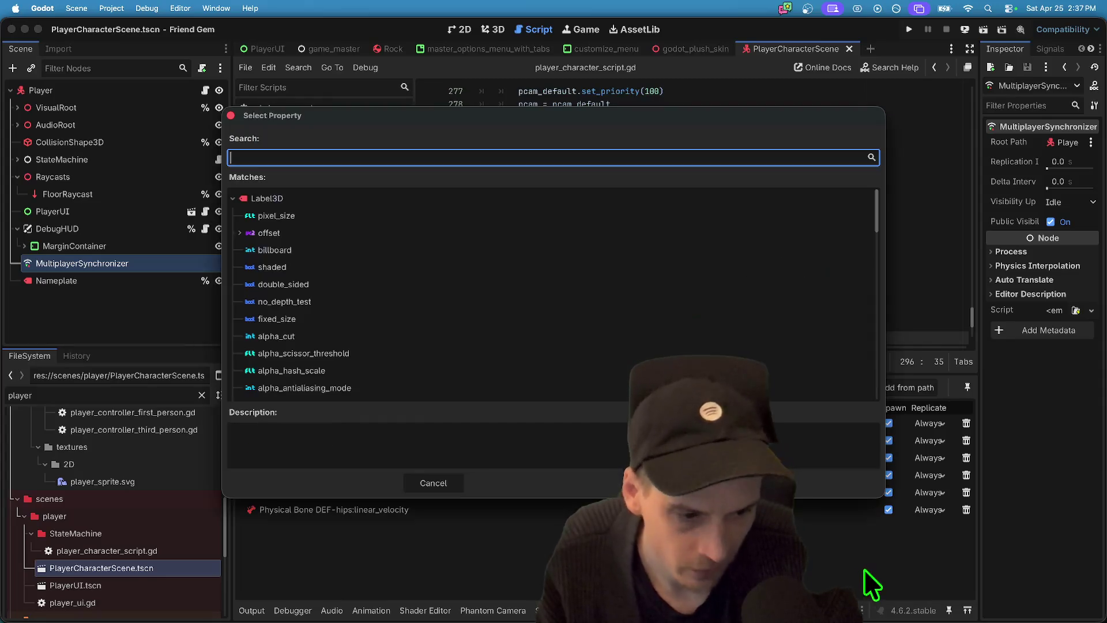
text(tex)
key(Return)
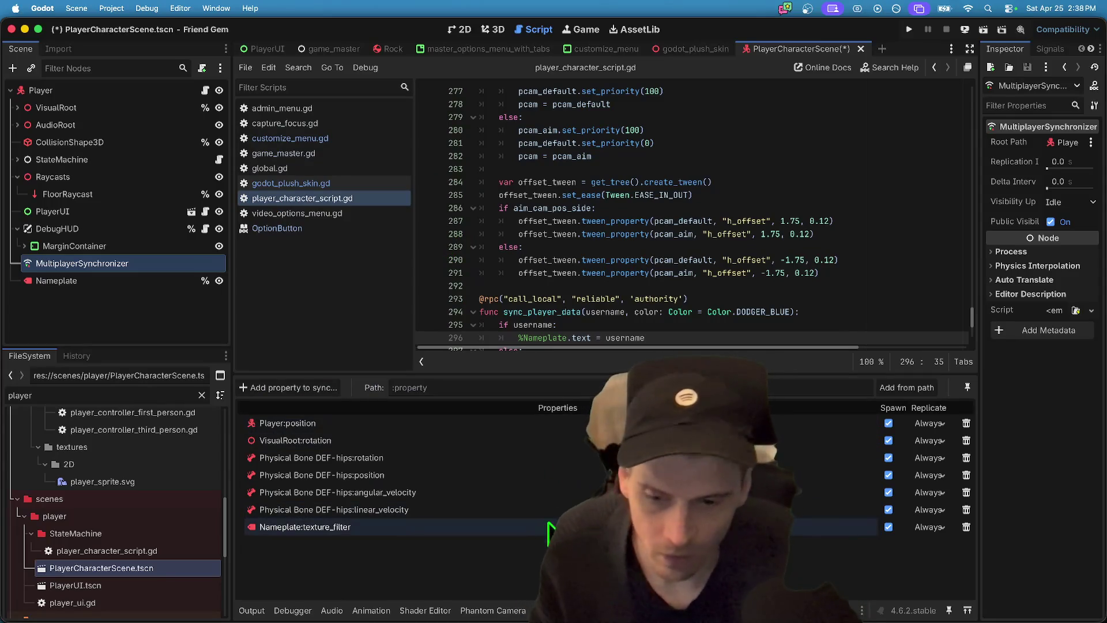
click(965, 527)
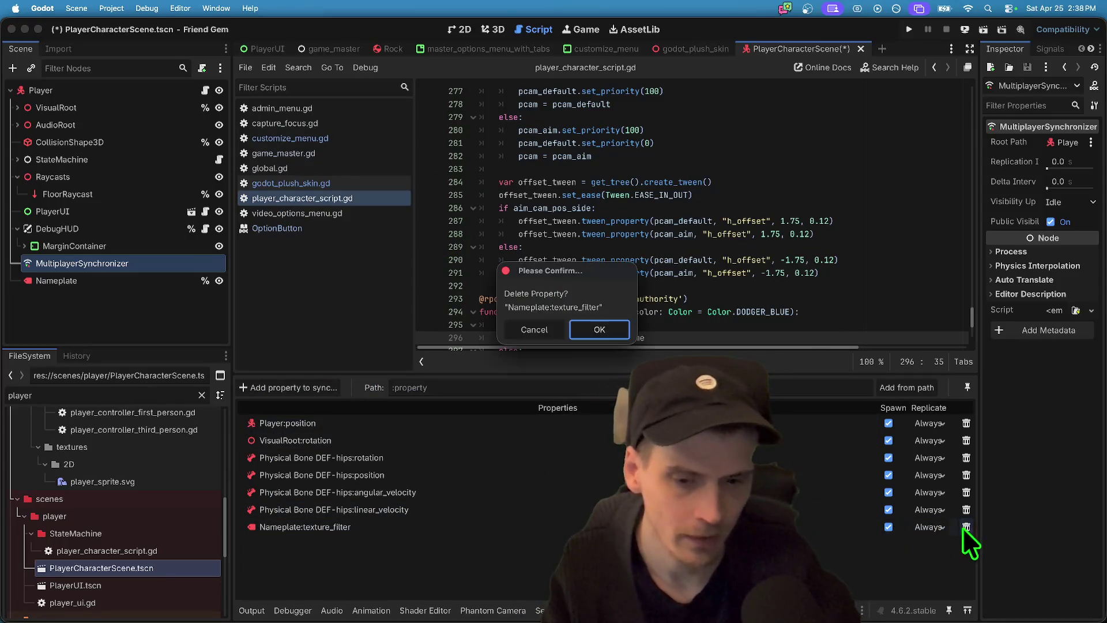
click(600, 329)
- Sync Nameplate:text with Replicate set to On Change, then save and run the game
click(288, 387)
scroll(562, 341, down, 5)
scroll(563, 341, down, 5)
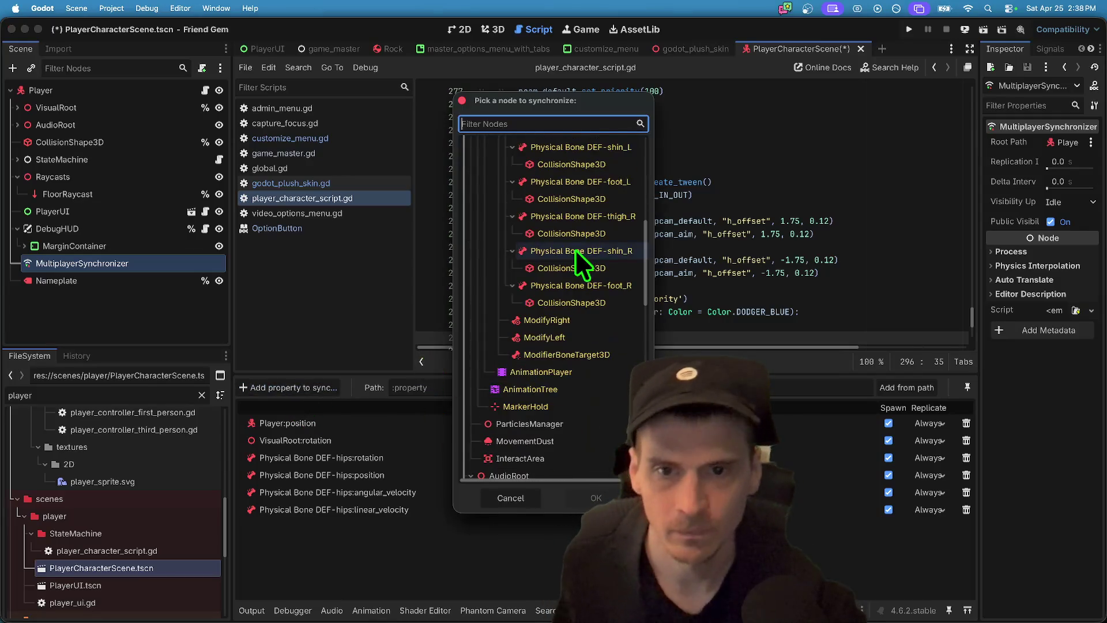
text(name)
click(573, 164)
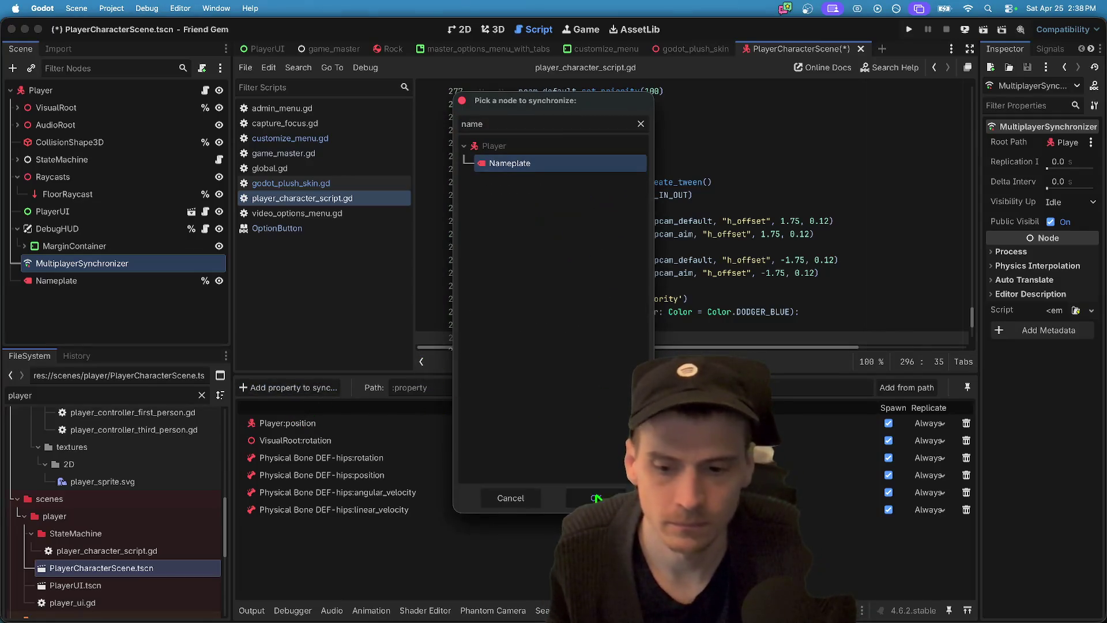
click(595, 497)
text(te)
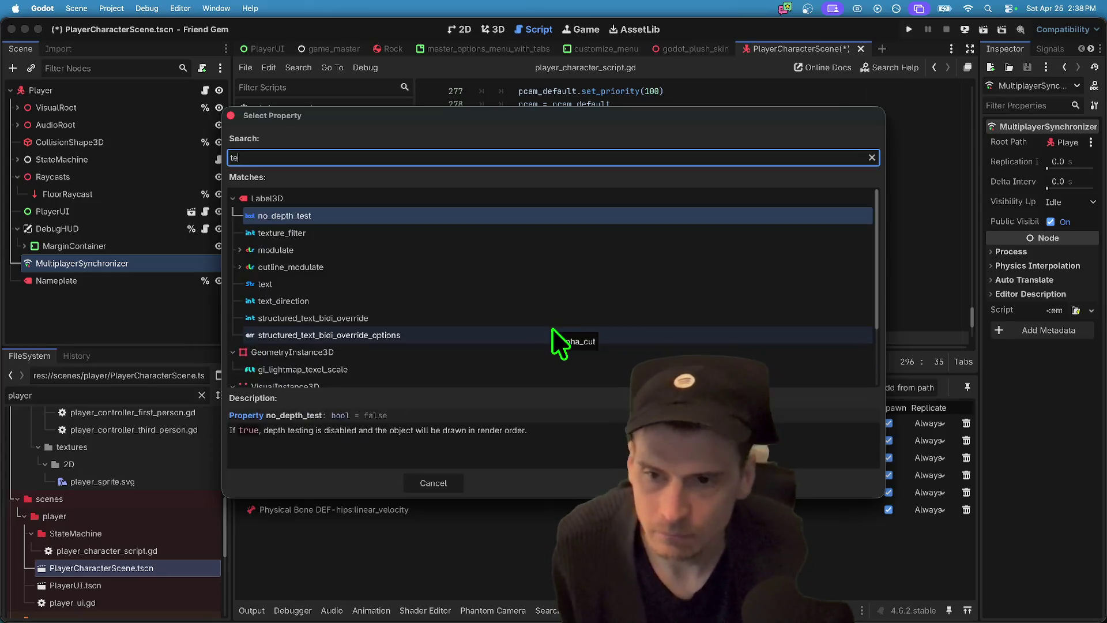
text(xt)
click(508, 234)
click(630, 494)
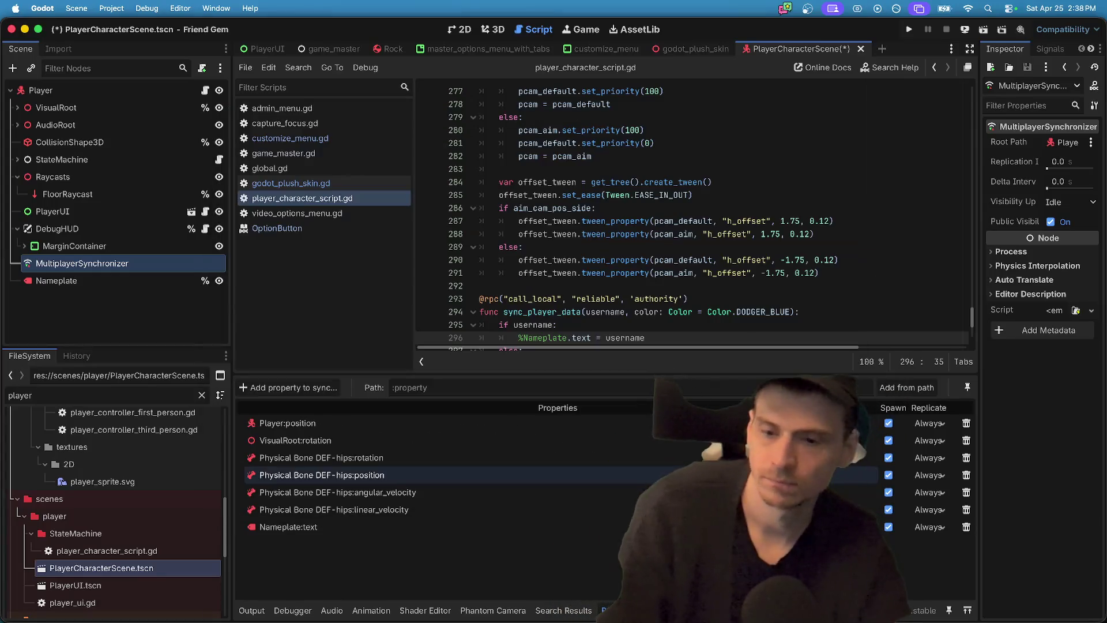
click(929, 526)
click(943, 569)
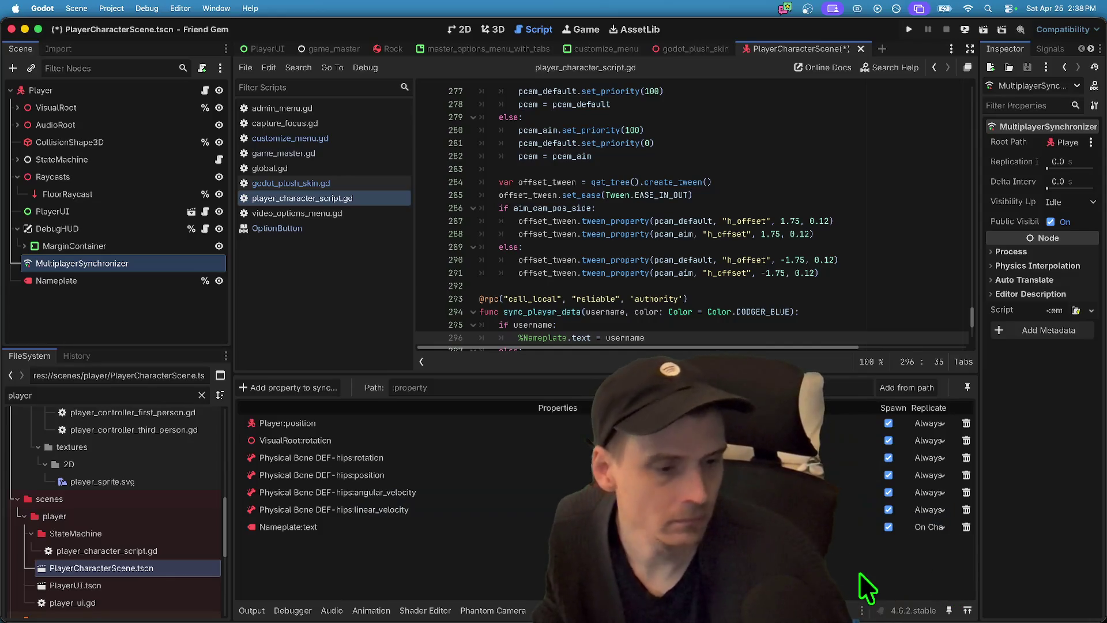
key(super+b)
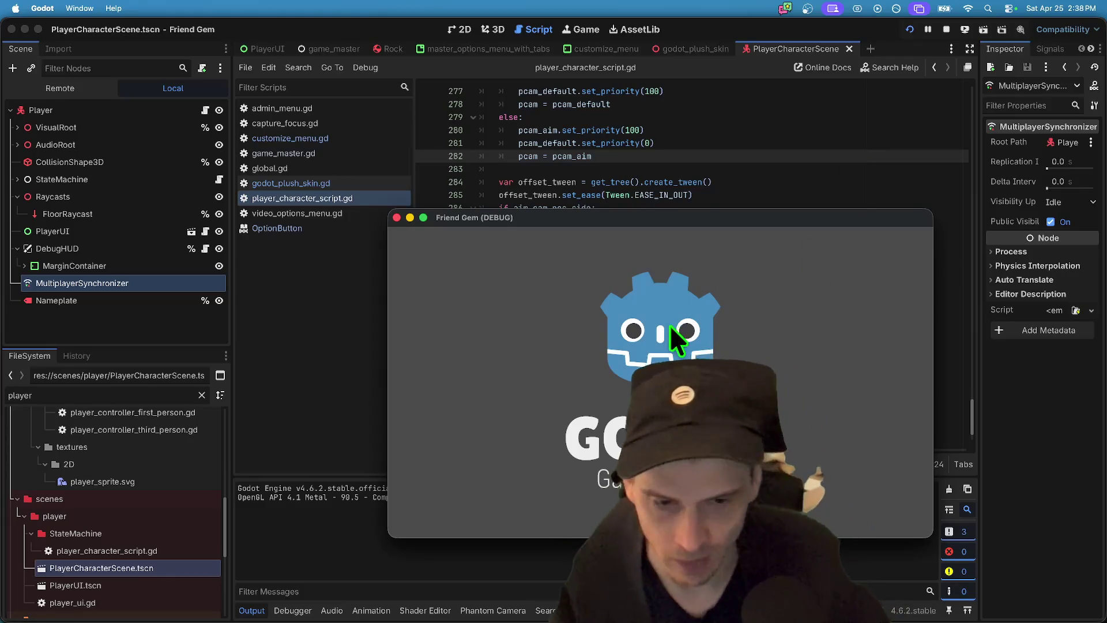
- Host a game from the first window's title screen via Play > Host
drag(641, 220, 288, 82)
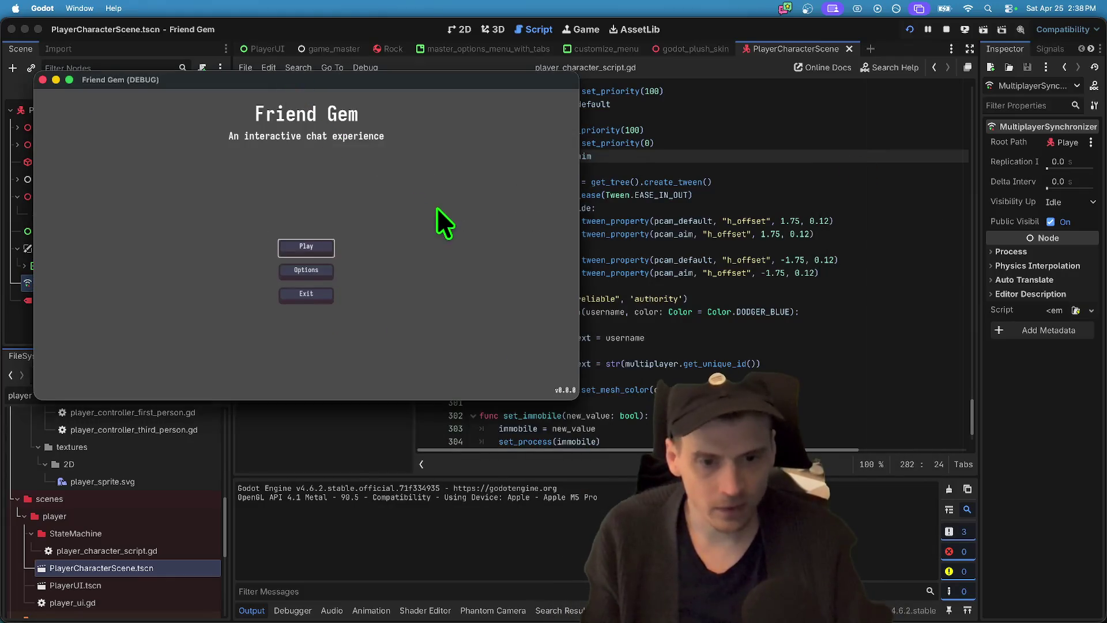
click(296, 256)
click(340, 189)
click(233, 337)
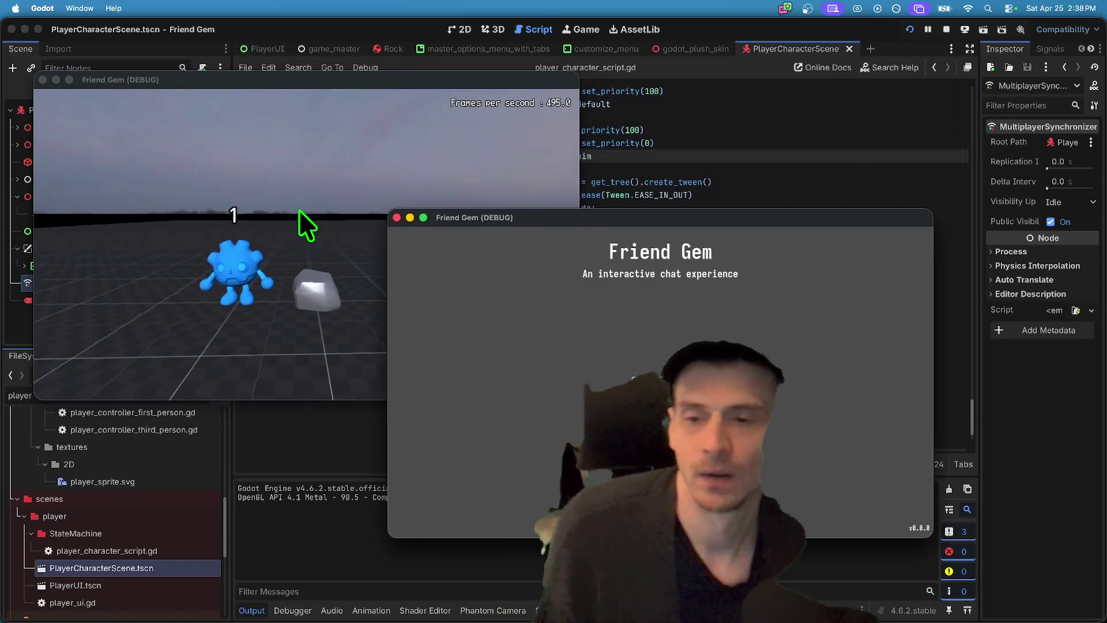
- From the second window, refresh the game list and join the hosted game
click(657, 369)
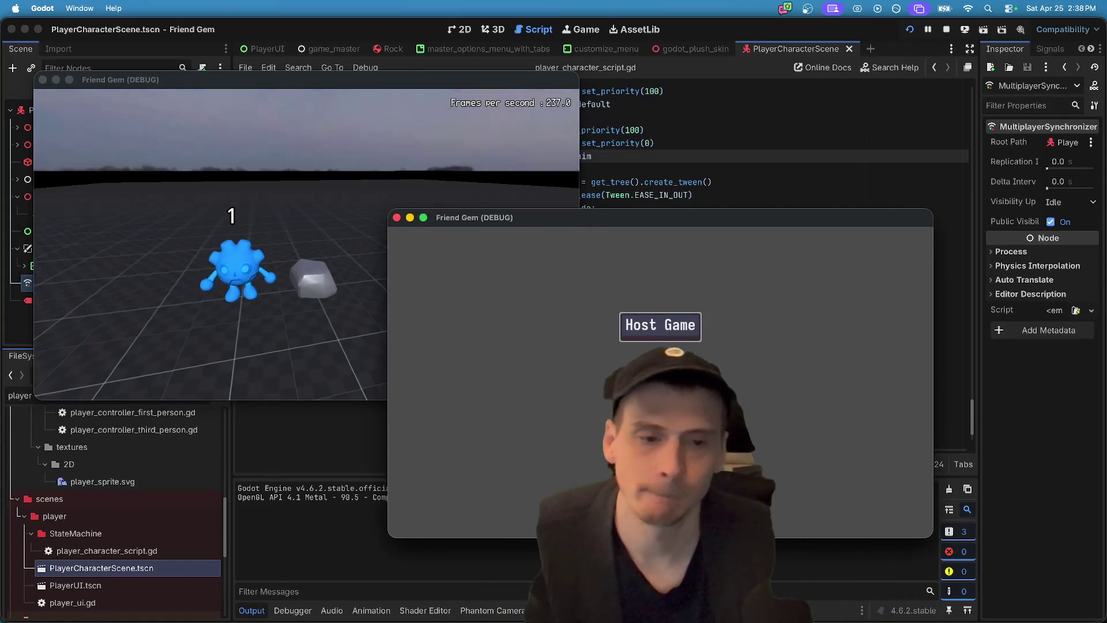
click(658, 352)
click(731, 292)
click(739, 308)
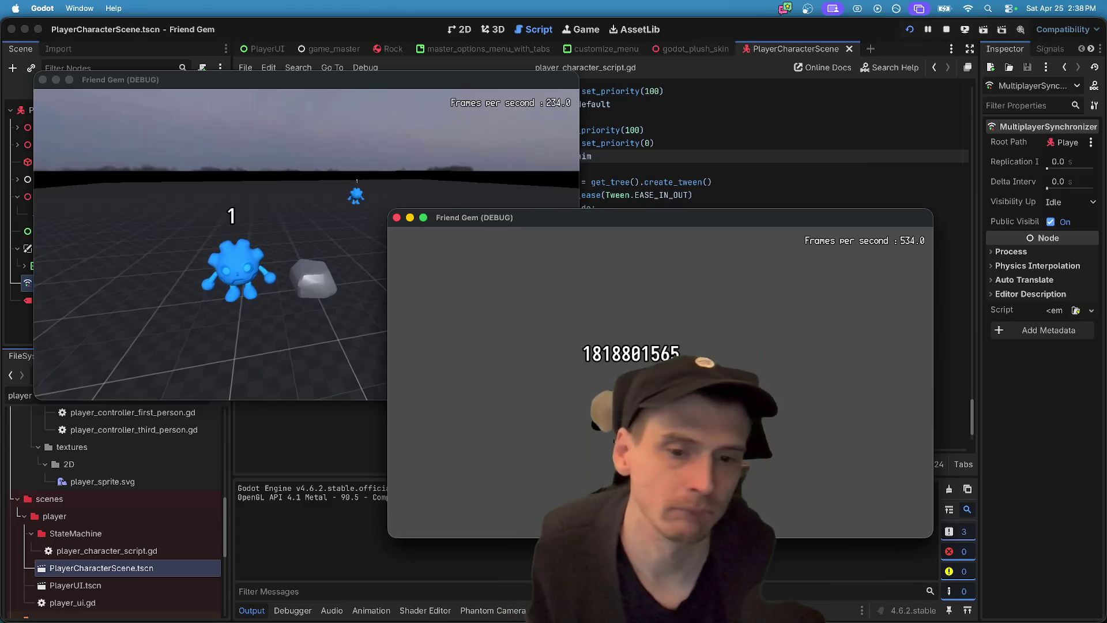
- Move both characters to check their number nameplates and blue colour, then stop the games
key(w)
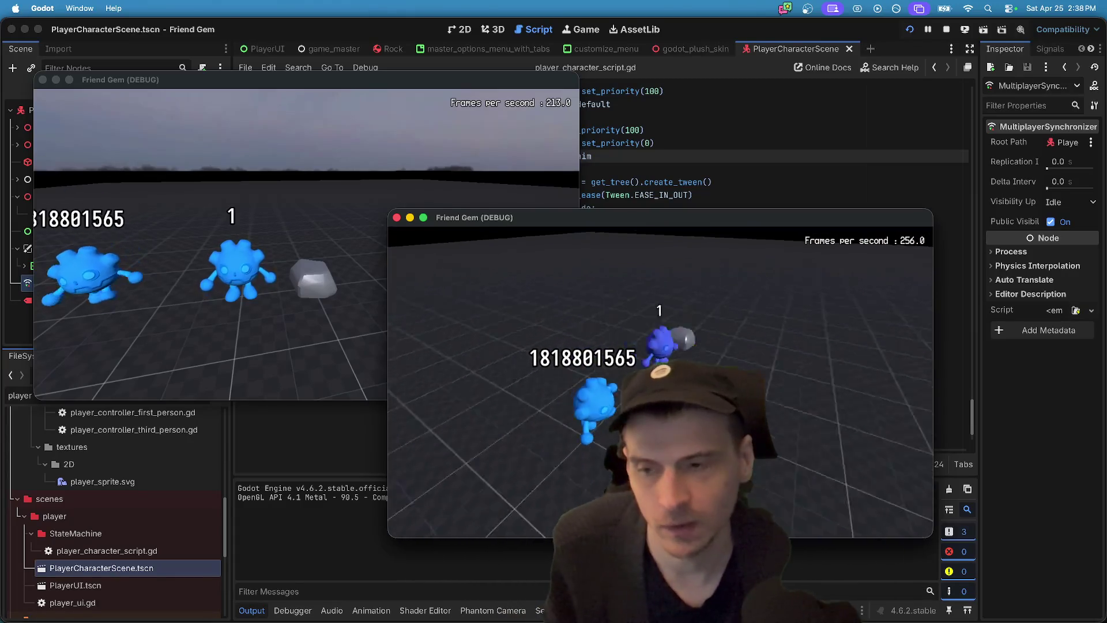
click(230, 317)
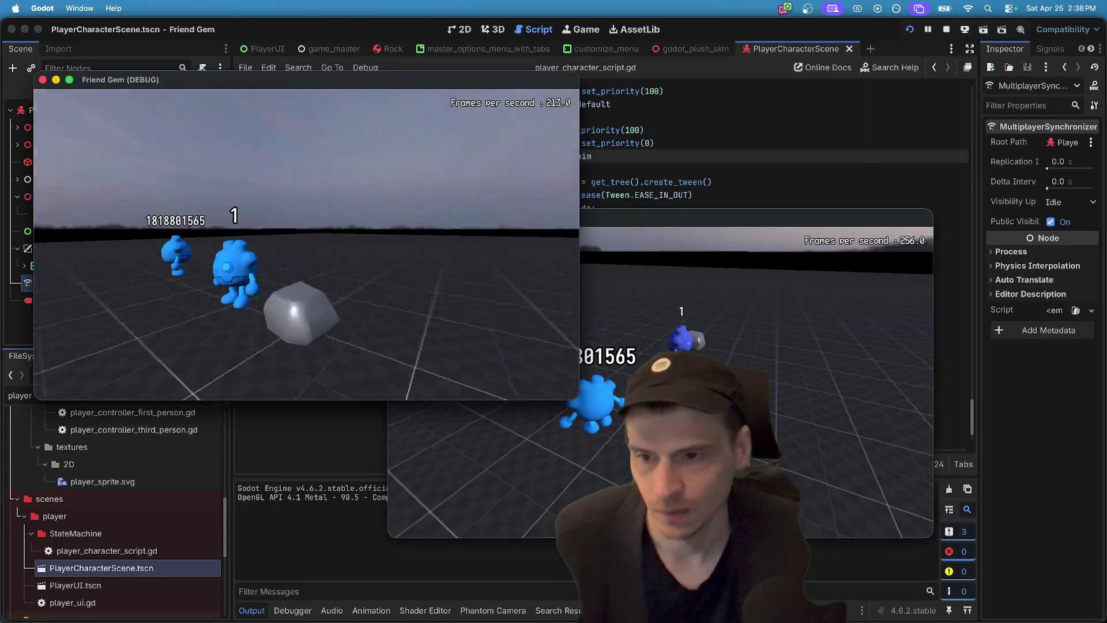
key(w)
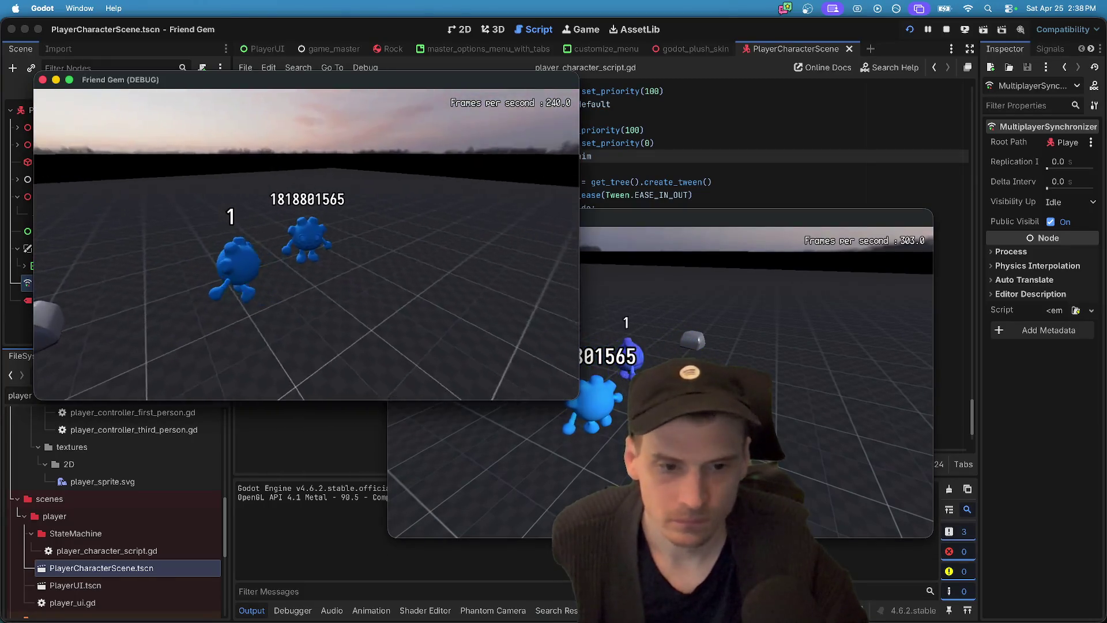
click(750, 374)
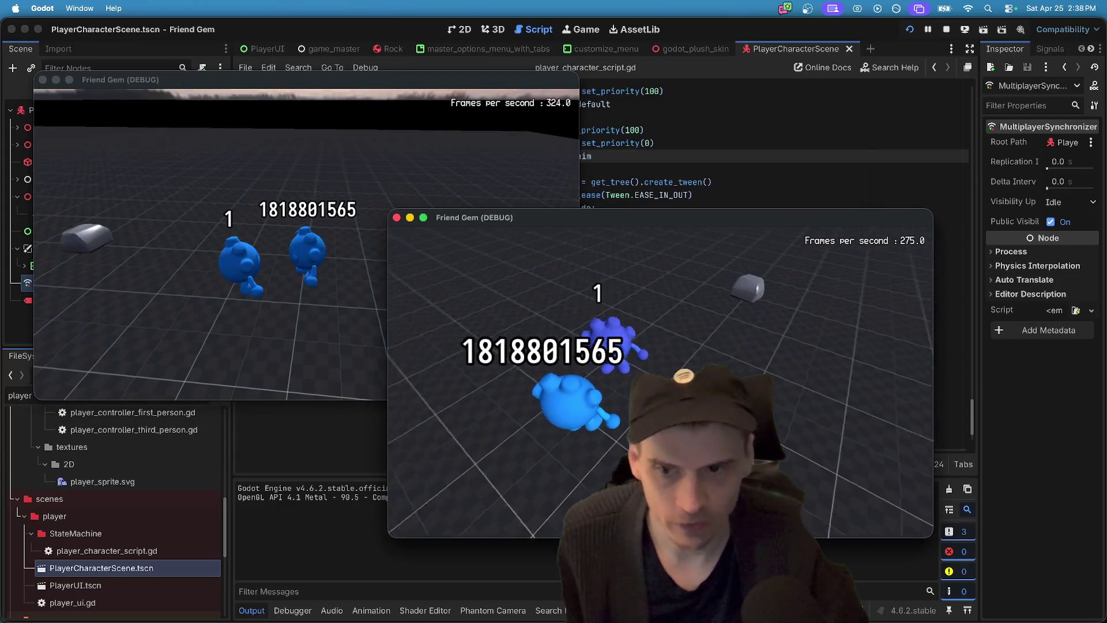
click(230, 317)
key(super+period)
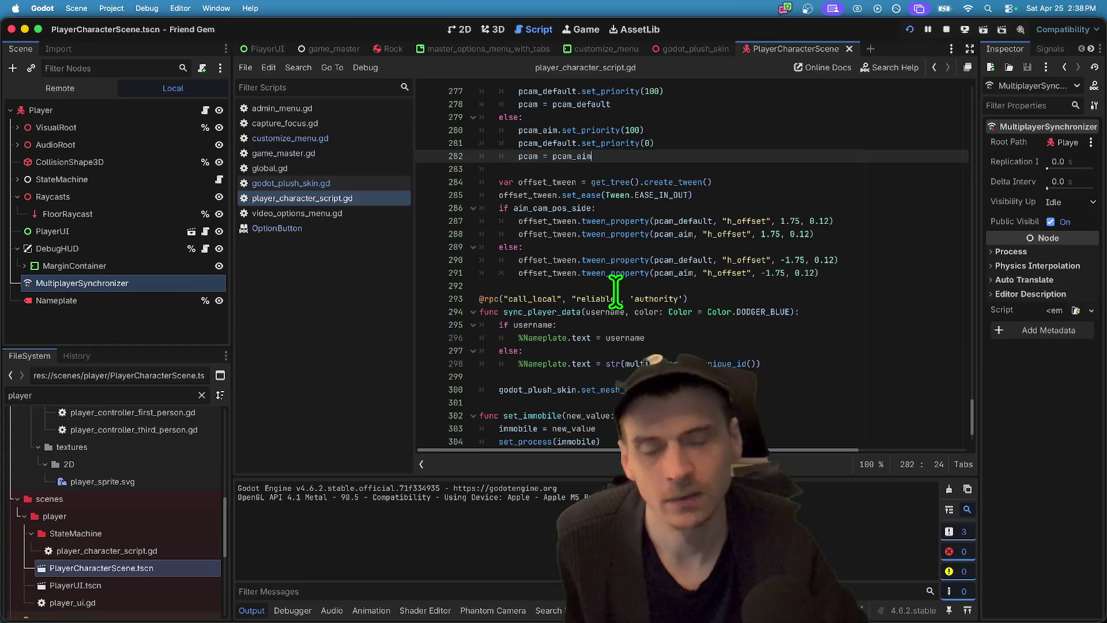
- Look over the script's DODGER_BLUE default colour value
key(super+f)
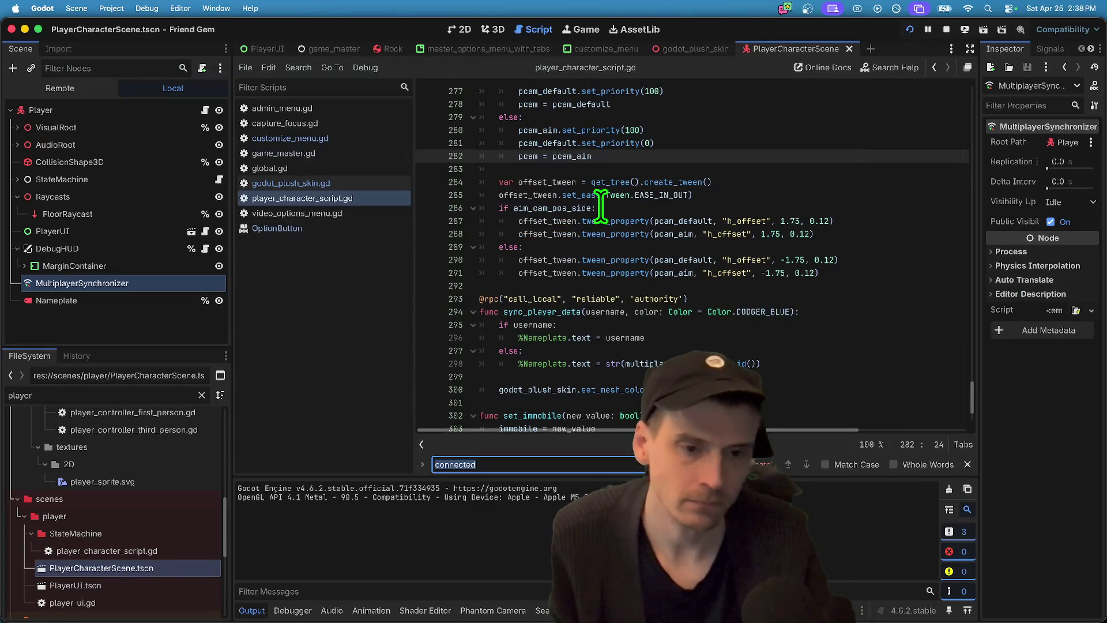
key(Escape)
double_click(743, 311)
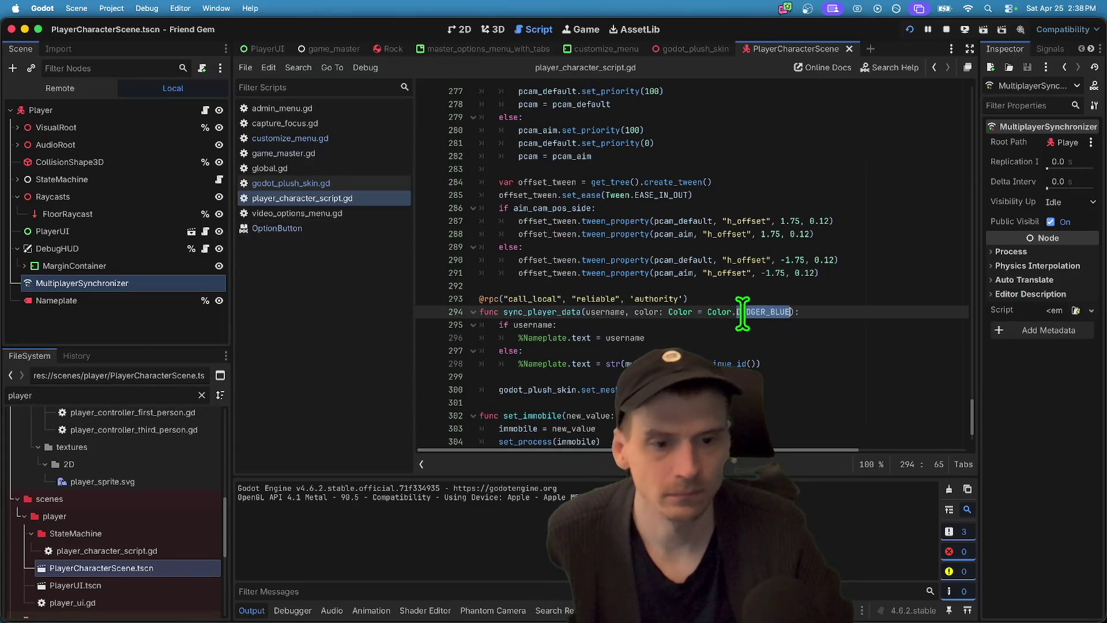
scroll(765, 313, down, 2)
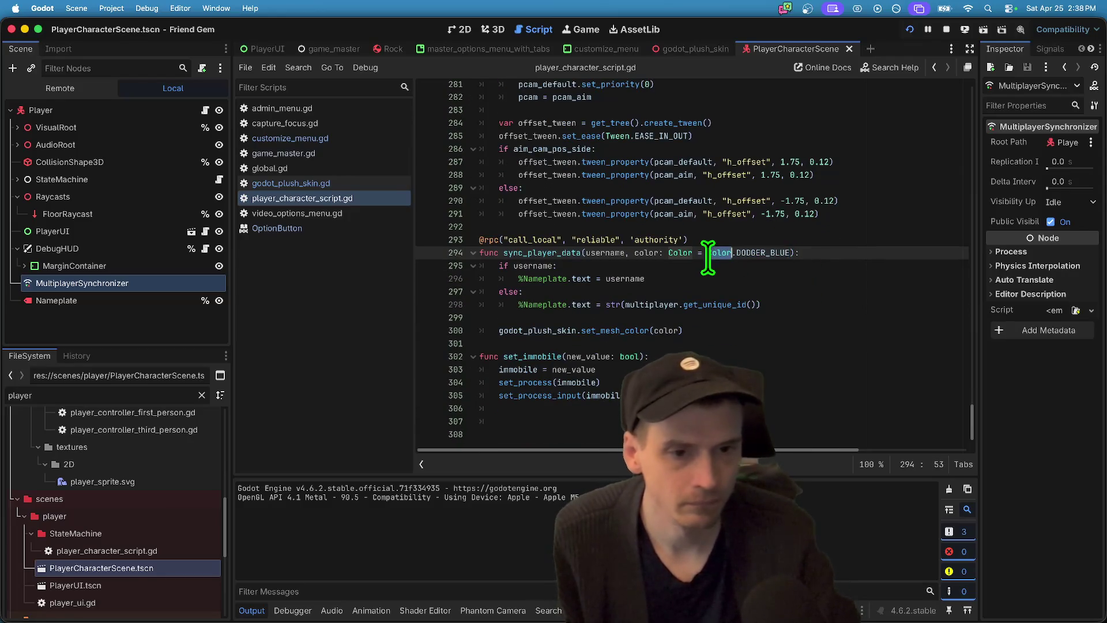
scroll(707, 258, up, 15)
scroll(737, 273, up, 10)
scroll(738, 273, up, 5)
scroll(738, 273, down, 5)
scroll(738, 273, down, 4)
- Examine the sync_player_data calls on lines 181-182 and the handler's color parameter
triple_click(700, 211)
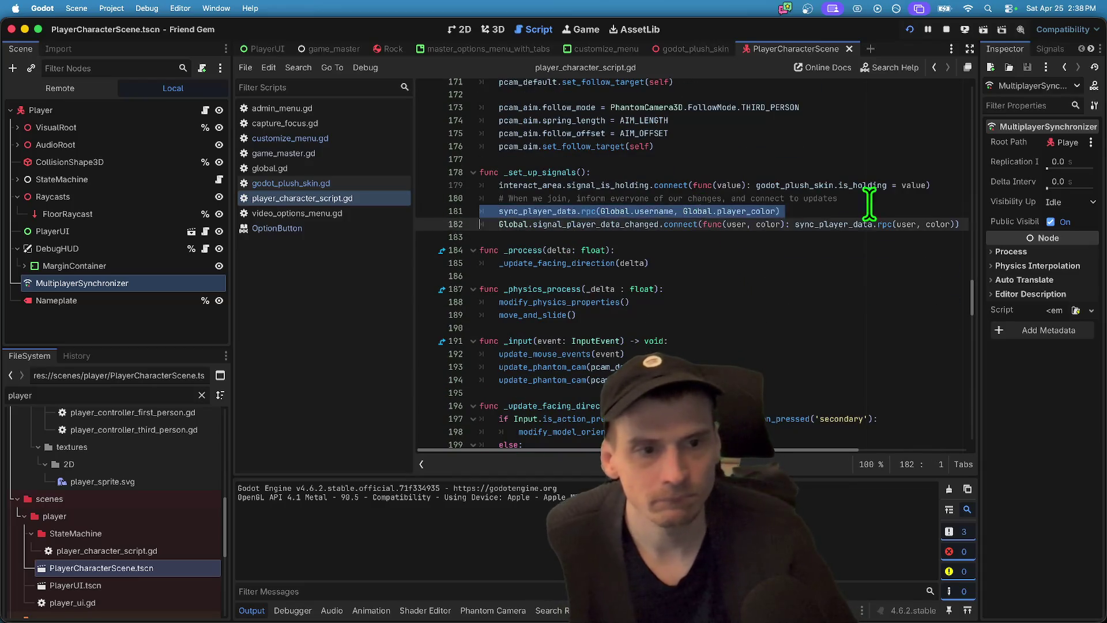
click(882, 172)
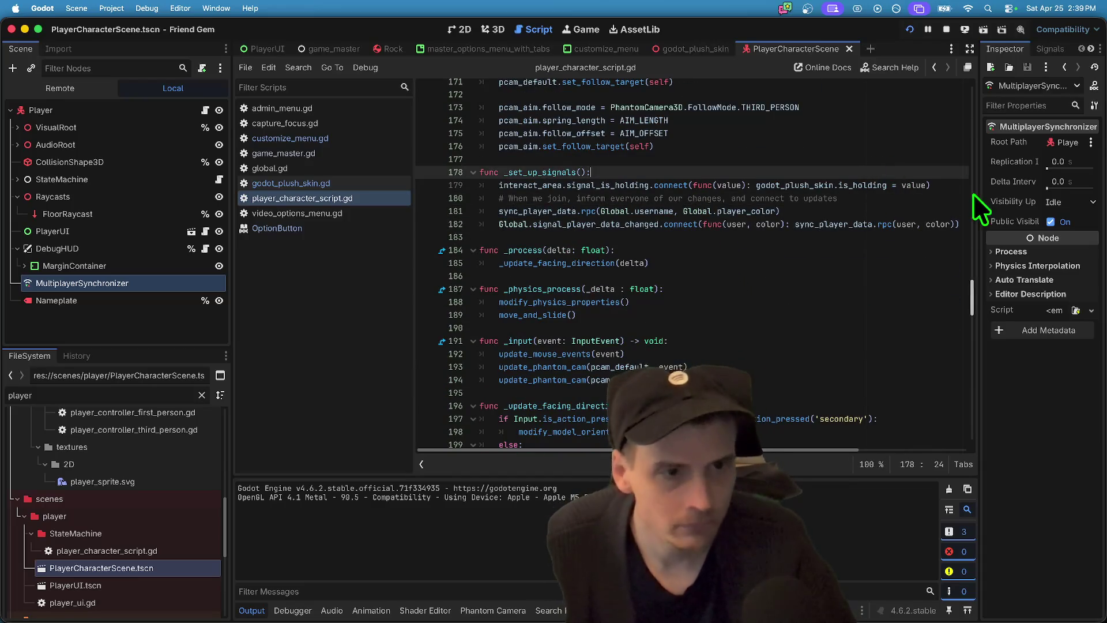
double_click(849, 224)
double_click(577, 211)
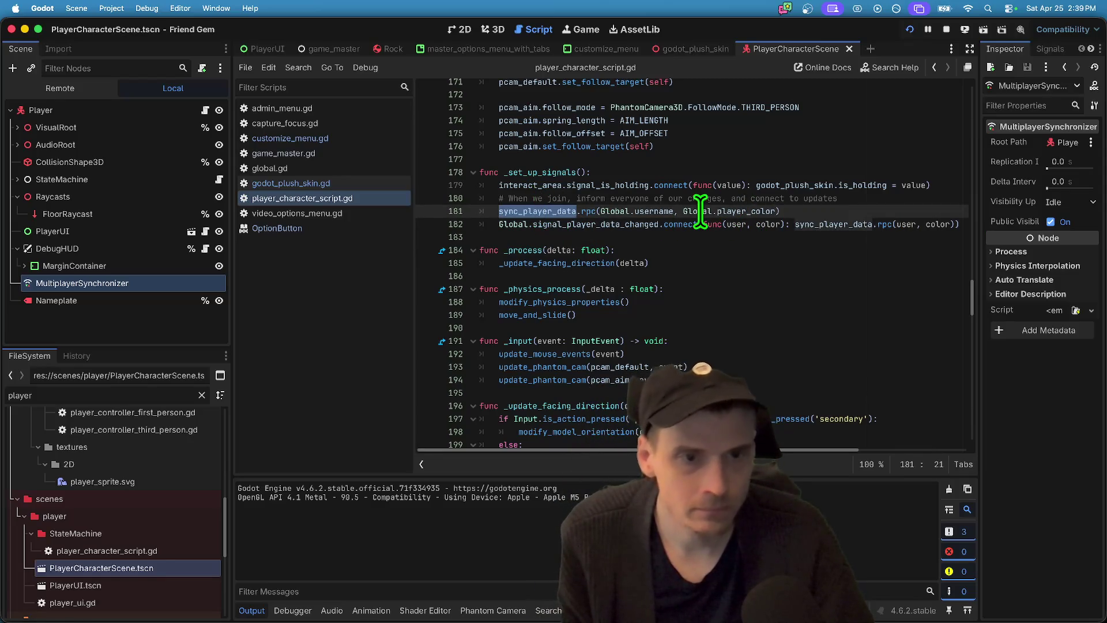
double_click(935, 224)
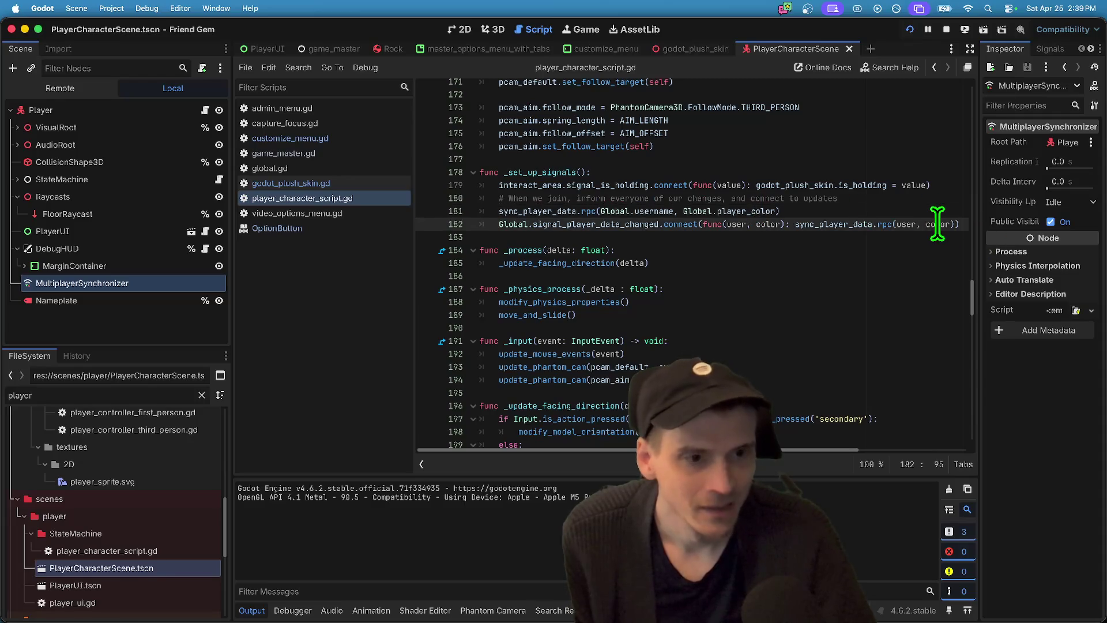
- Find 'Royal' across files, delete the set_mesh_color(Color.ROYAL_BLUE) line 129, and run the project
click(880, 300)
key(super+shift+f)
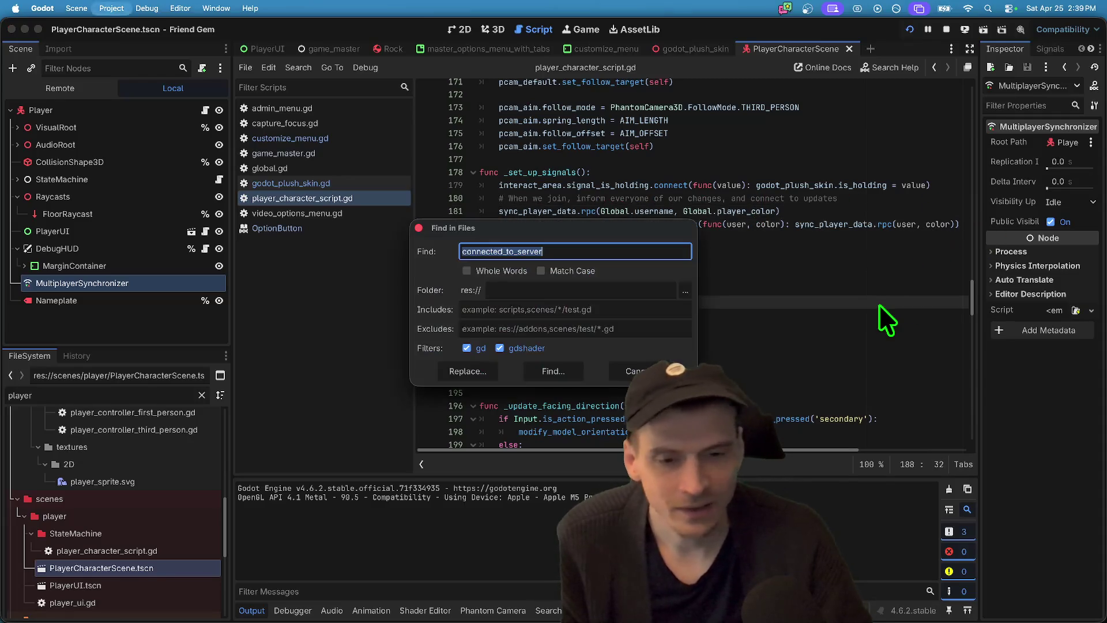
text(Royal)
key(Return)
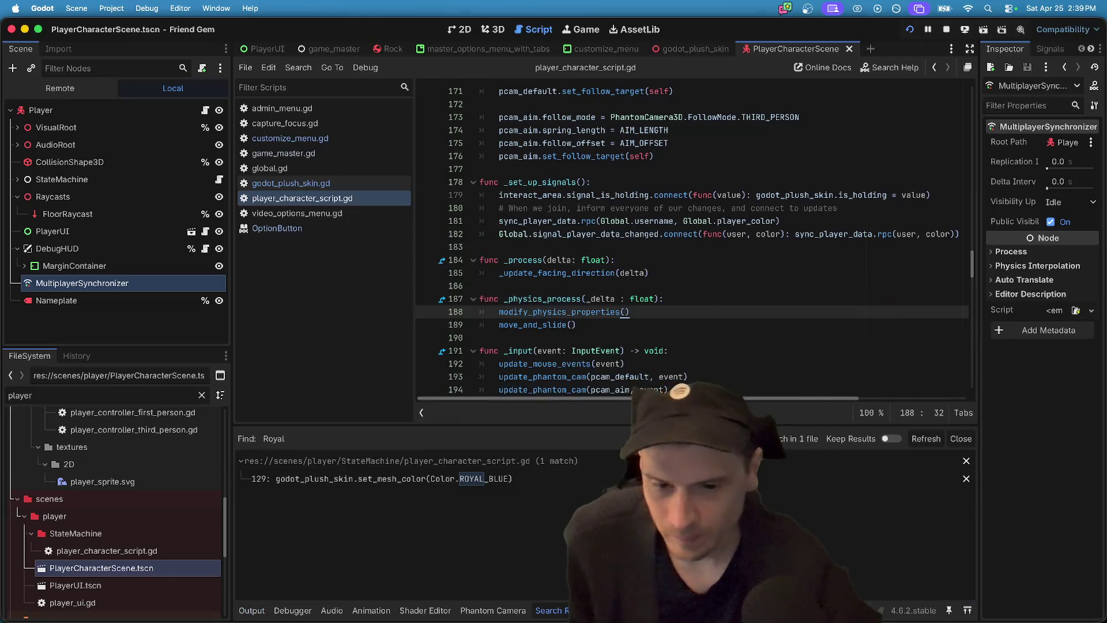
click(721, 478)
scroll(815, 208, up, 3)
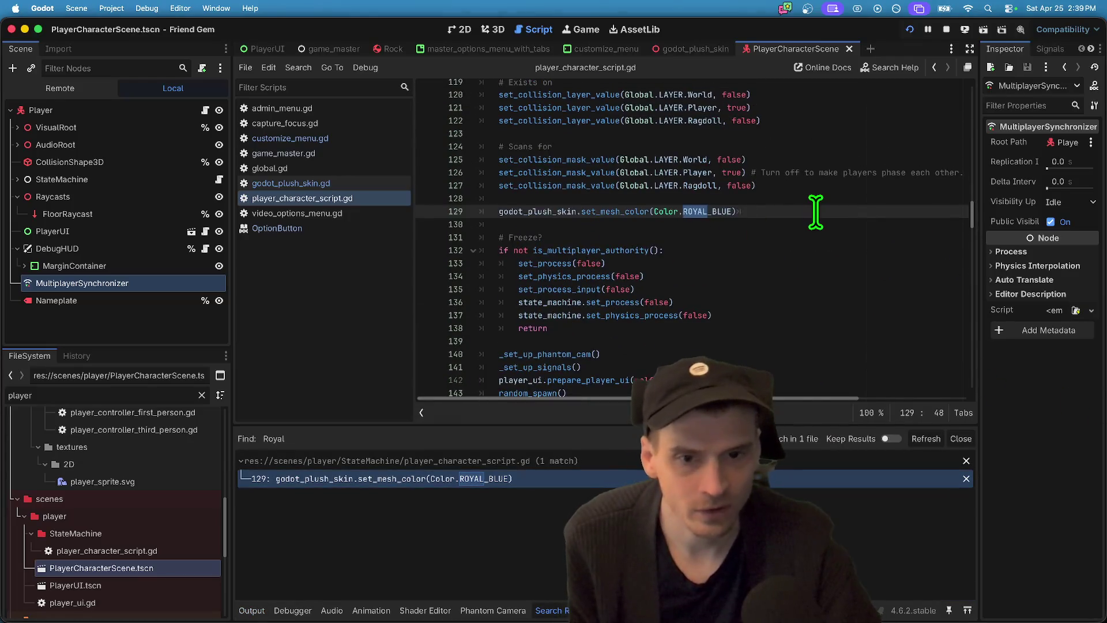
triple_click(815, 207)
key(BackSpace)
key(super+b)
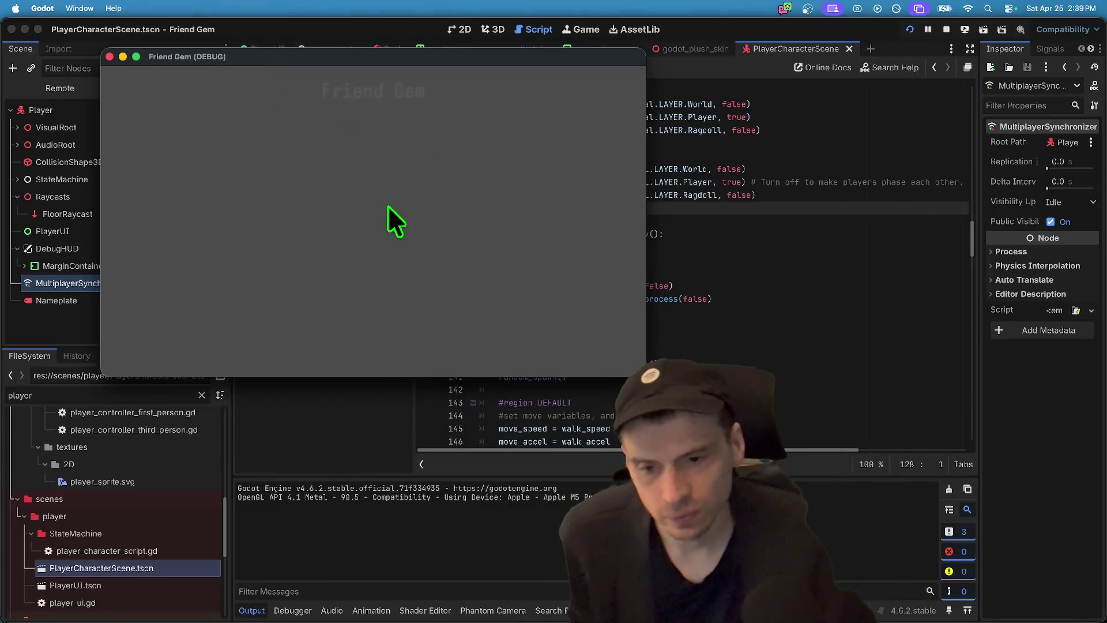
- Host in the first game window, join from the second, then switch back to the Godot editor
click(373, 164)
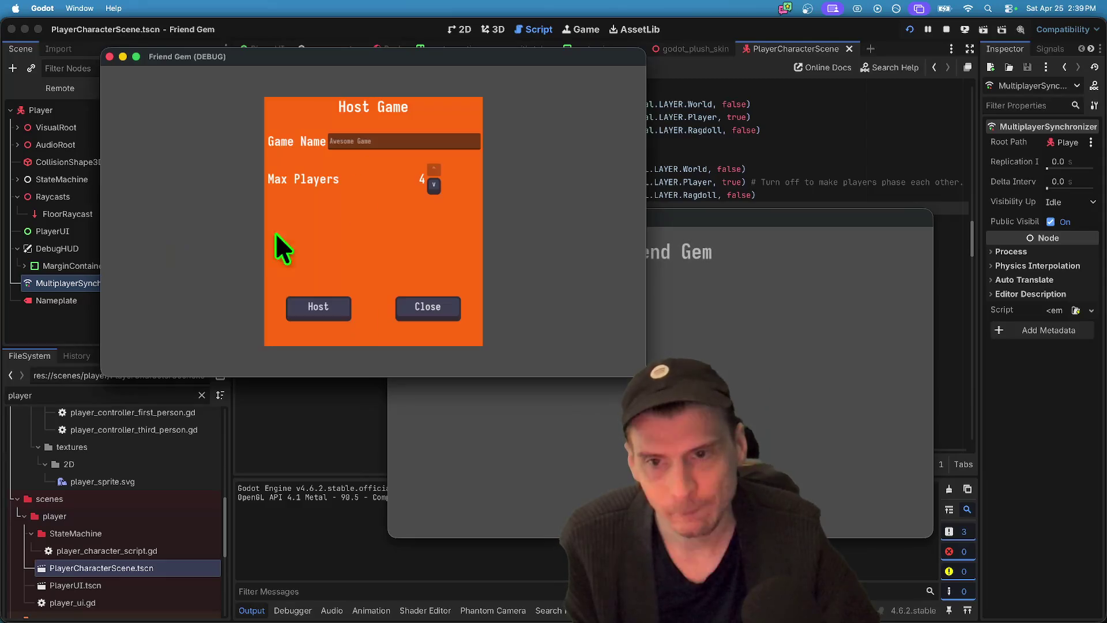
click(341, 300)
click(475, 261)
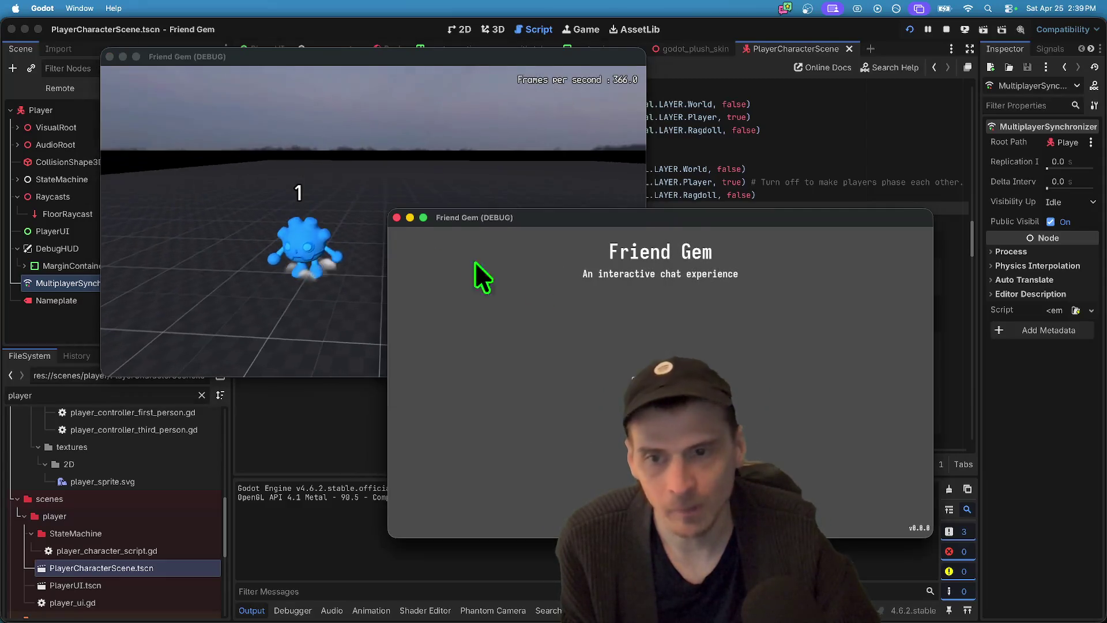
click(663, 380)
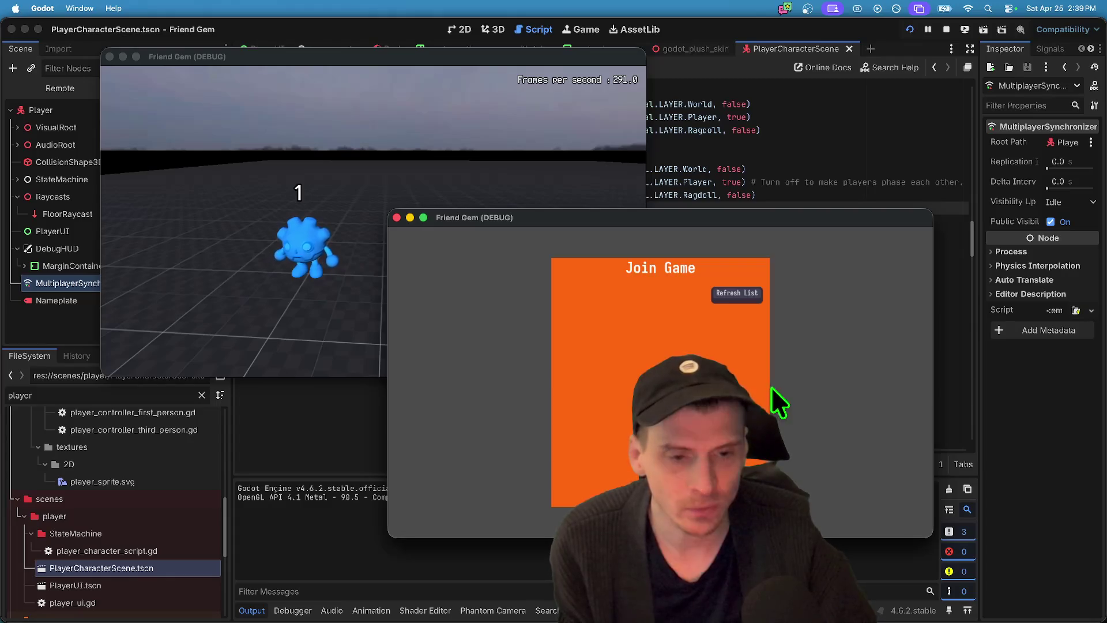
click(757, 318)
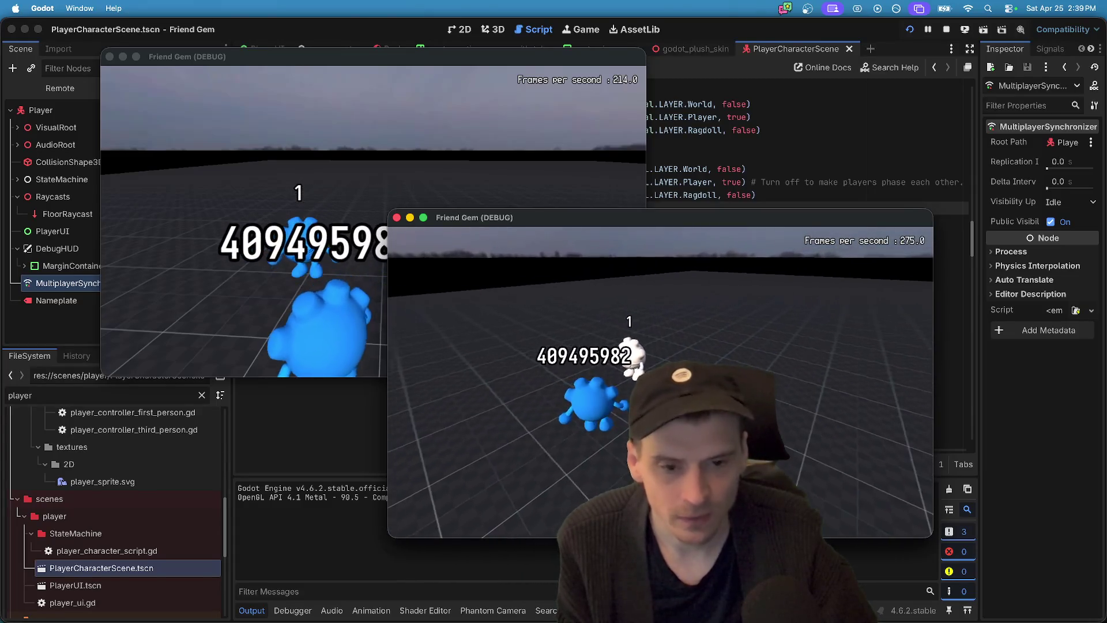
key(super+Tab)
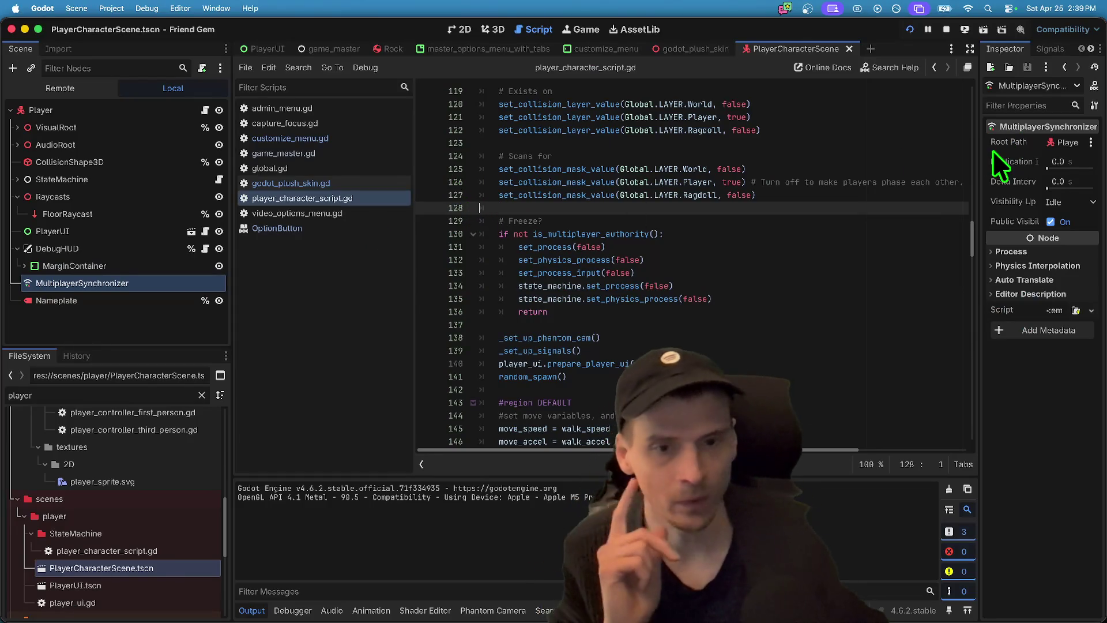
- Review the sync comment and open an indented line after the sync_player_data call in _set_up_signals
mouse_move(970, 220)
mouse_down()
mouse_move(960, 450)
mouse_move(960, 335)
mouse_move(973, 281)
mouse_up()
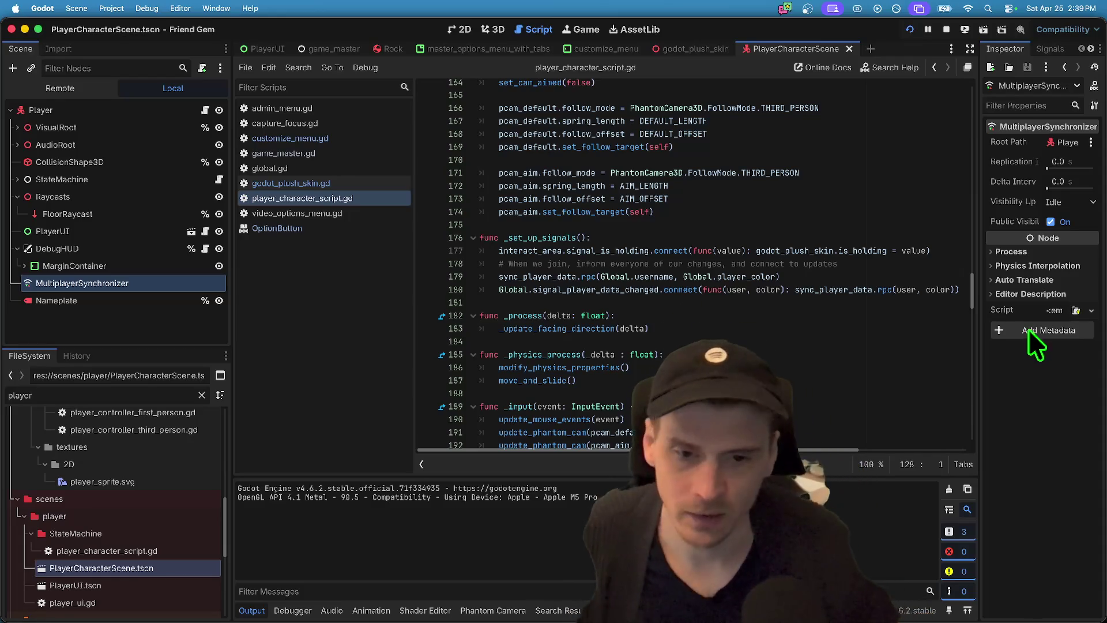
click(830, 301)
click(720, 261)
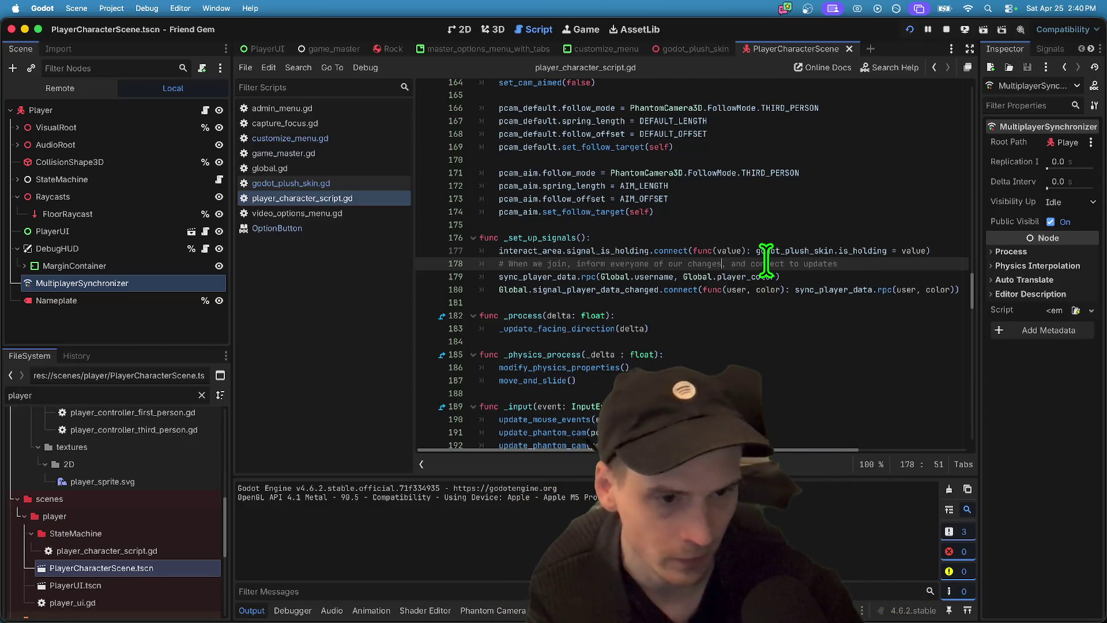
double_click(867, 263)
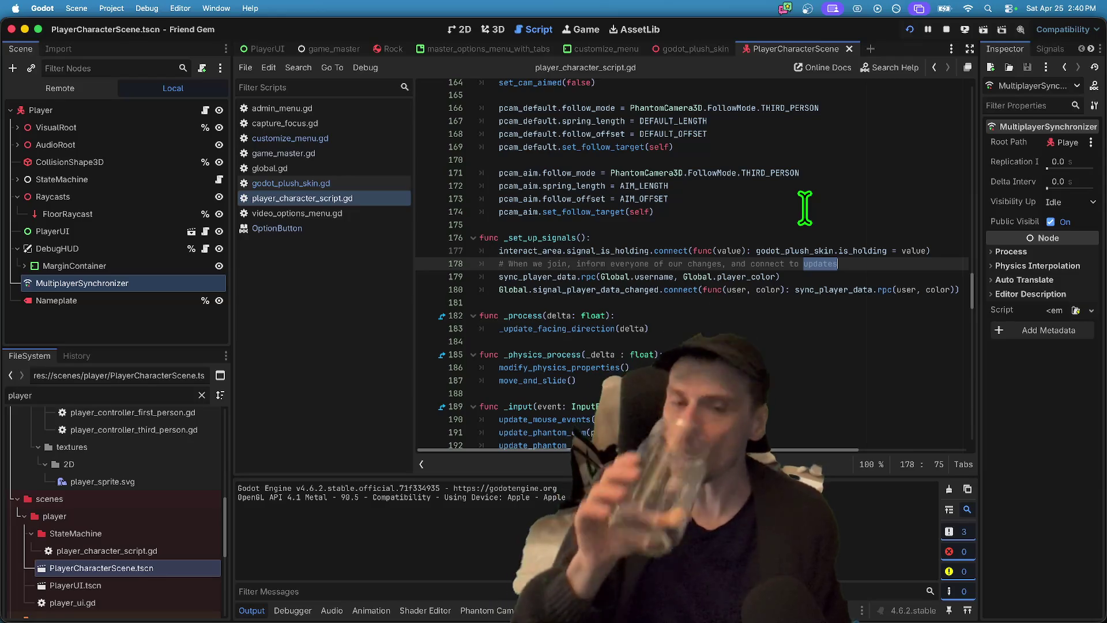
click(880, 300)
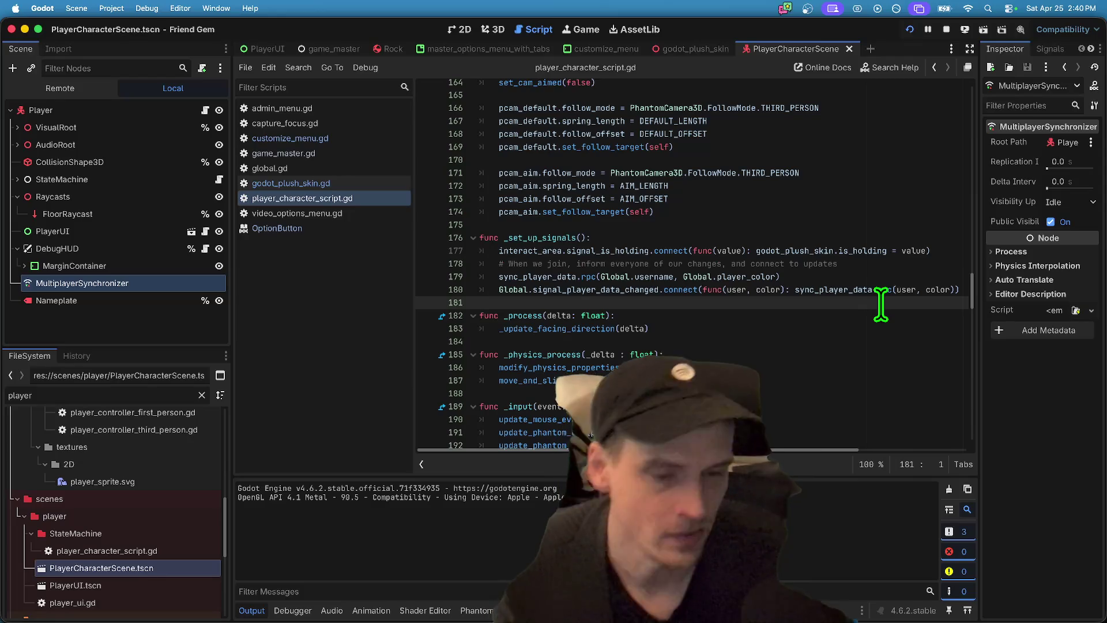
key(Return)
key(Return)
key(Up)
key(Up)
key(Tab)
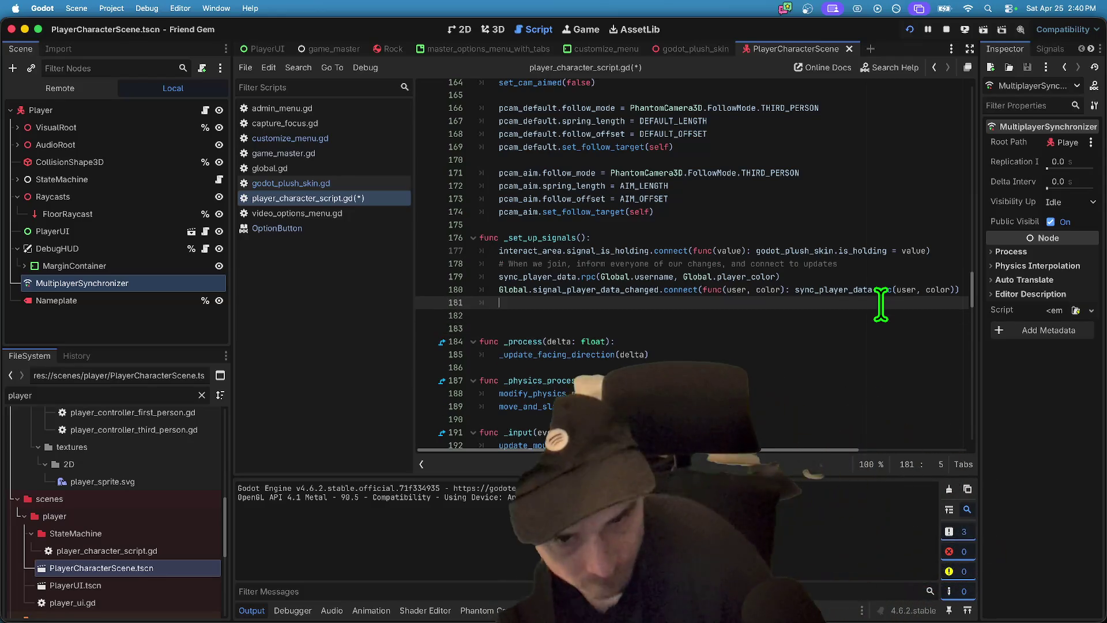
key(Up)
key(Up)
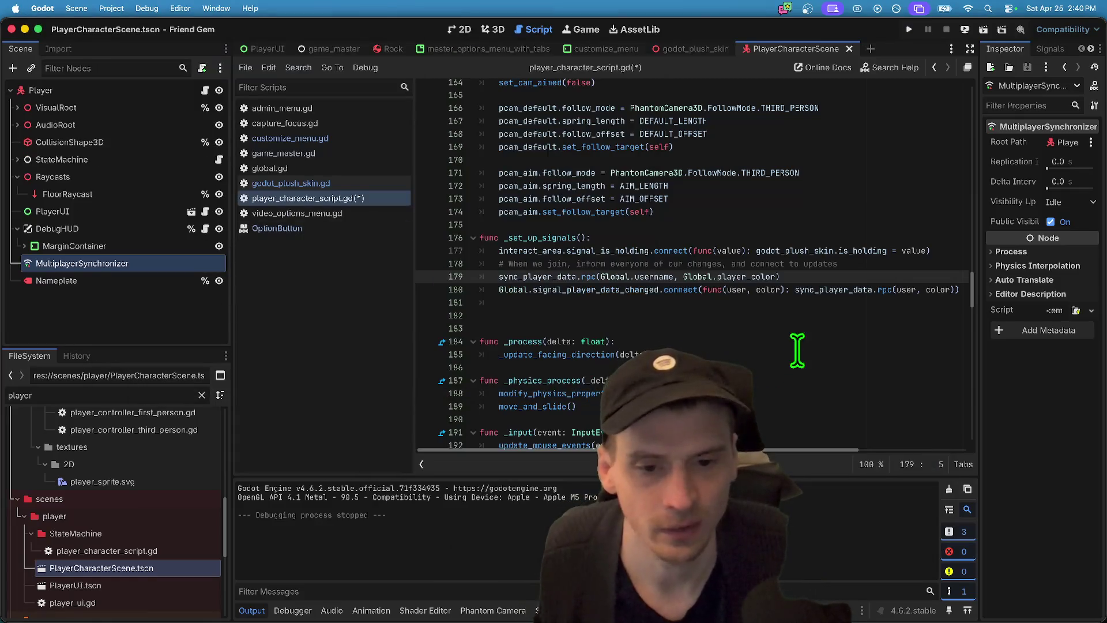
- Delete the extra blank line before _process, then save and run the game
click(816, 315)
key(BackSpace)
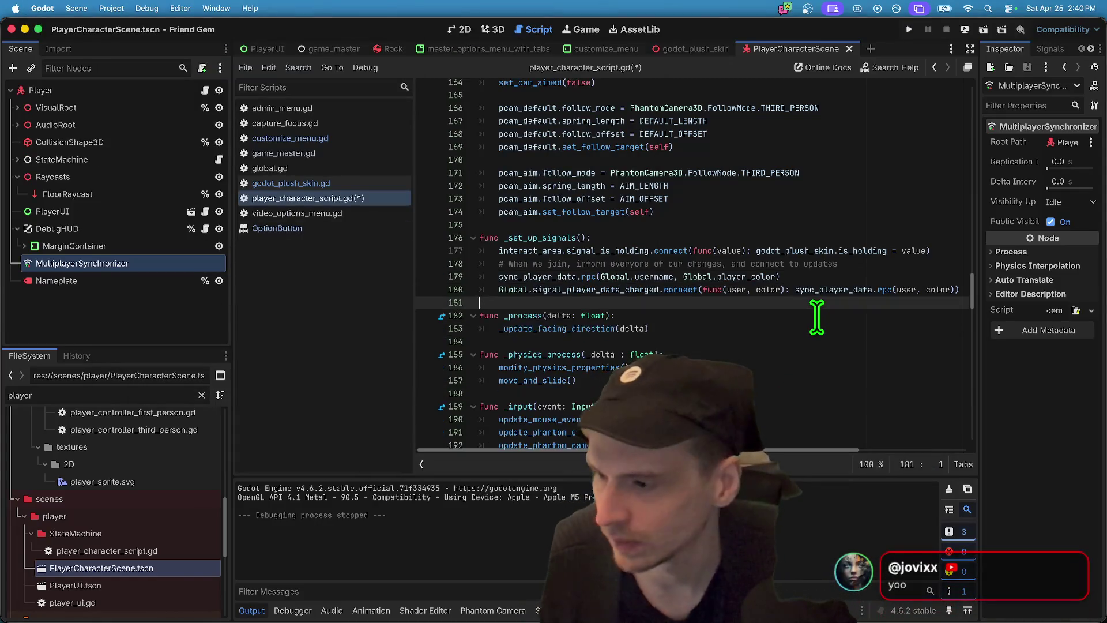
key(super+b)
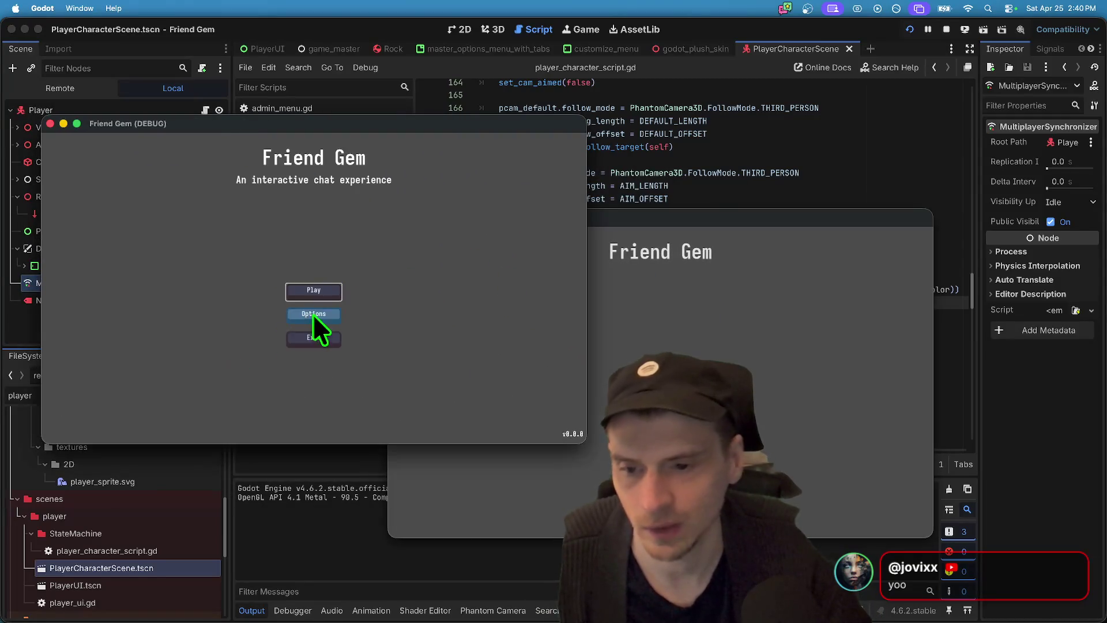
- Stop the game and rerun it with Run Multiple Instances set to 2
click(313, 314)
click(396, 217)
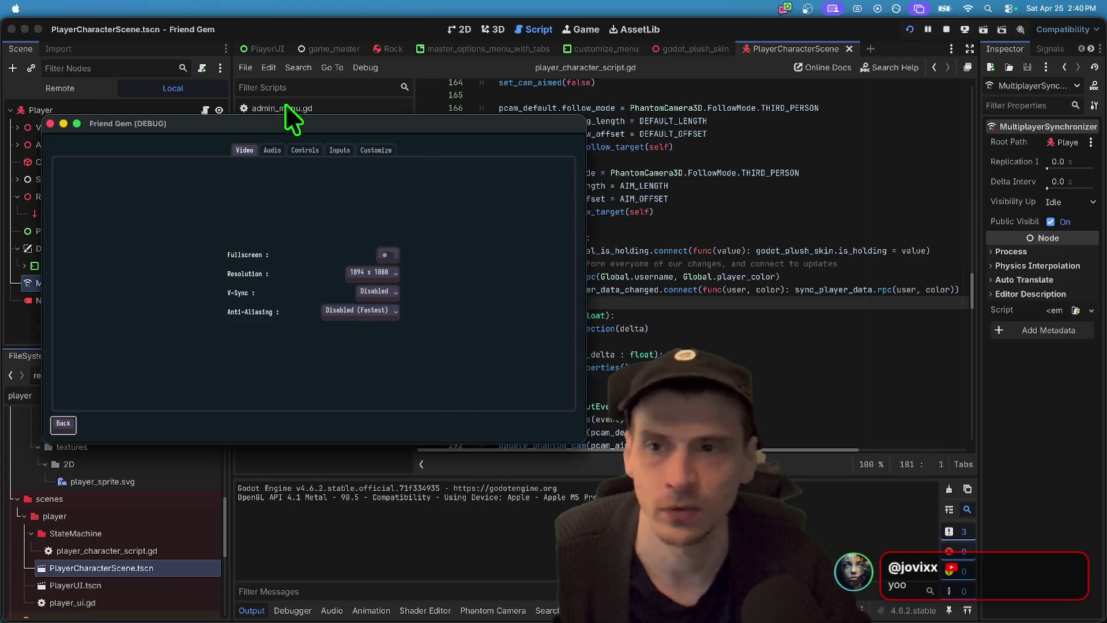
click(147, 8)
click(159, 184)
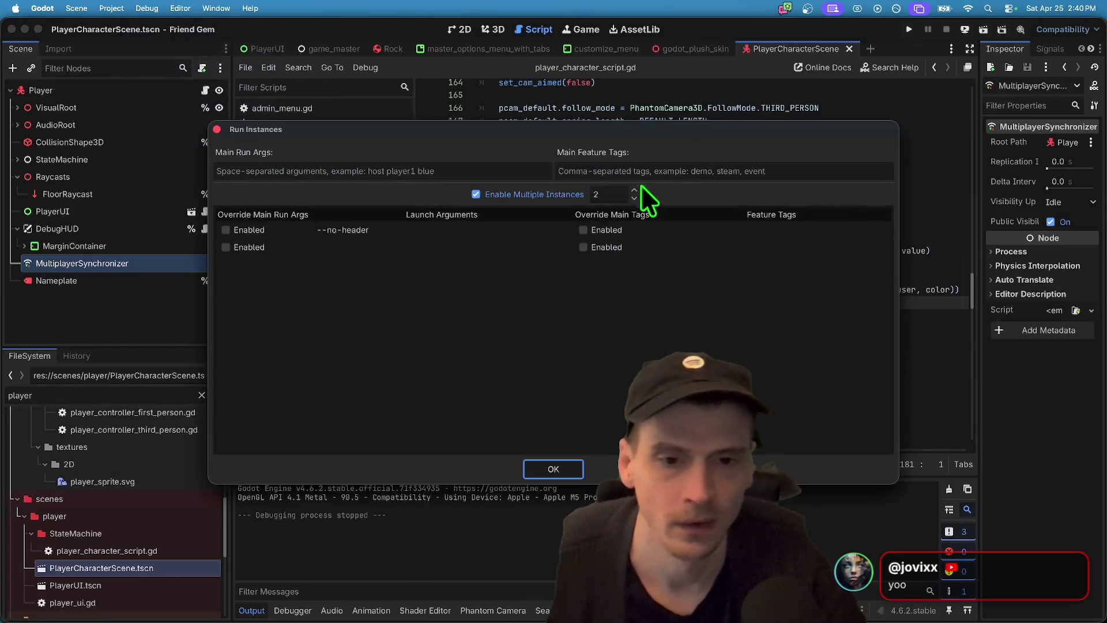
click(557, 468)
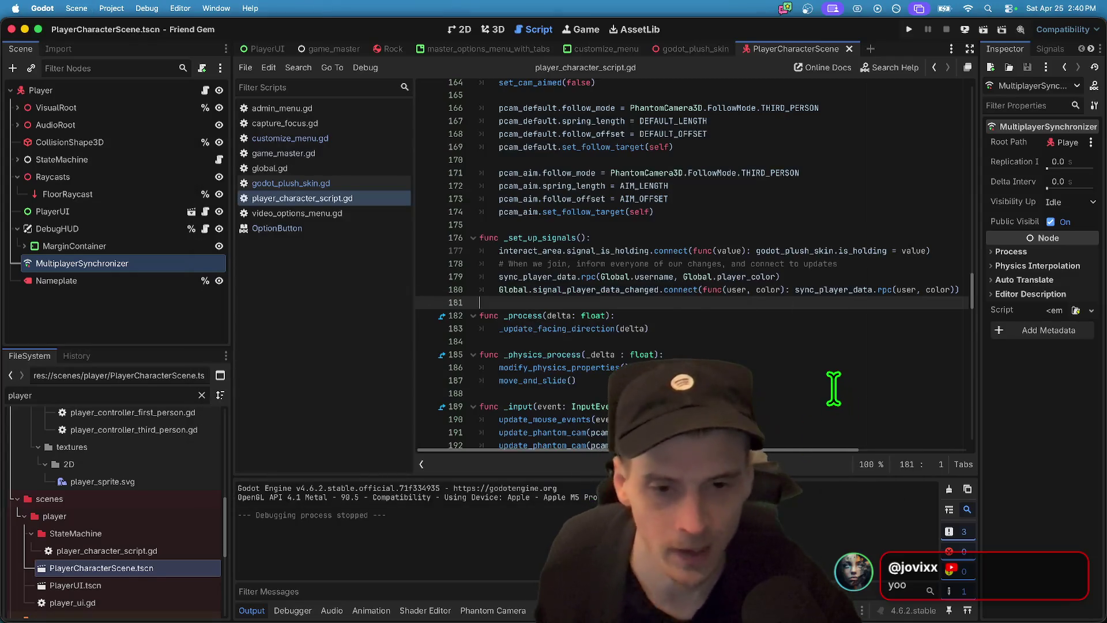
click(908, 29)
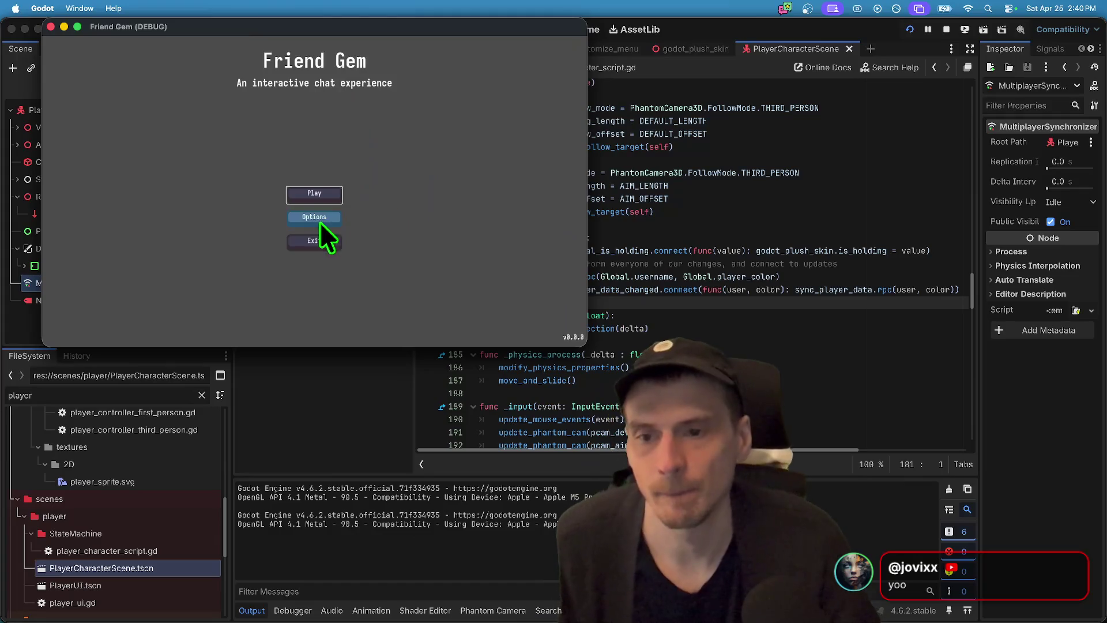
- In the first instance, set the player color to purple under Customize and host a game
click(314, 217)
click(375, 53)
click(369, 105)
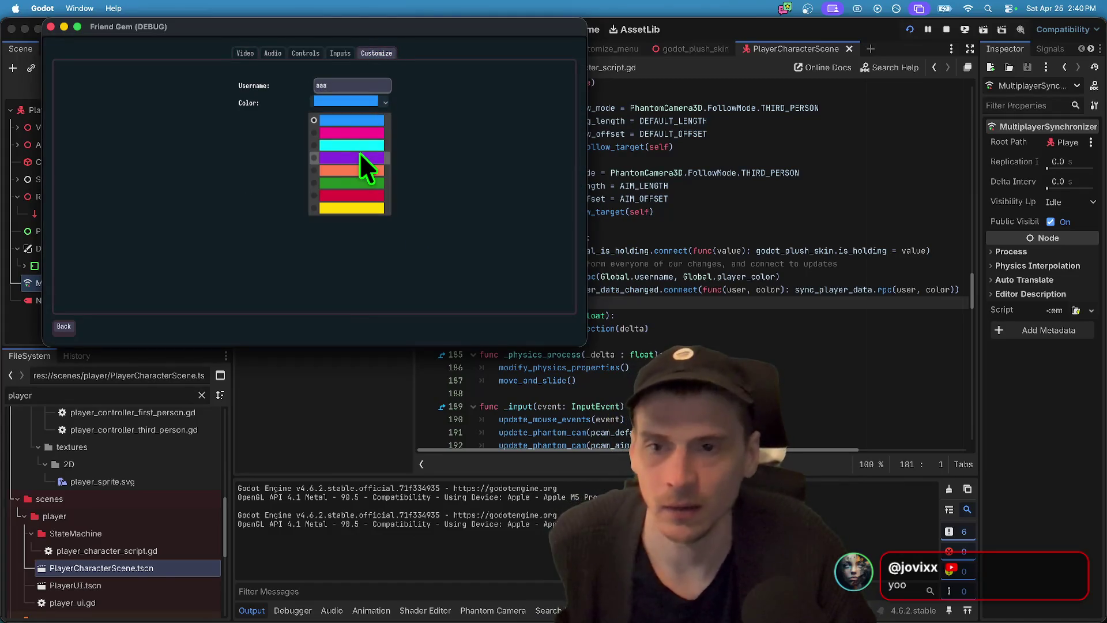
click(361, 151)
click(64, 327)
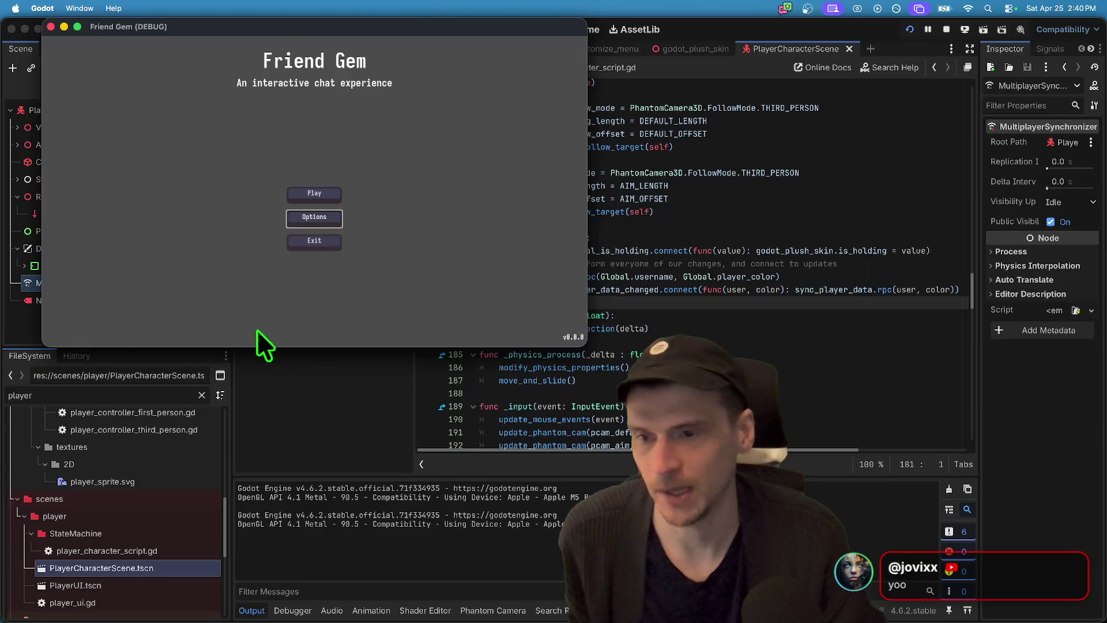
click(317, 193)
click(297, 136)
click(275, 278)
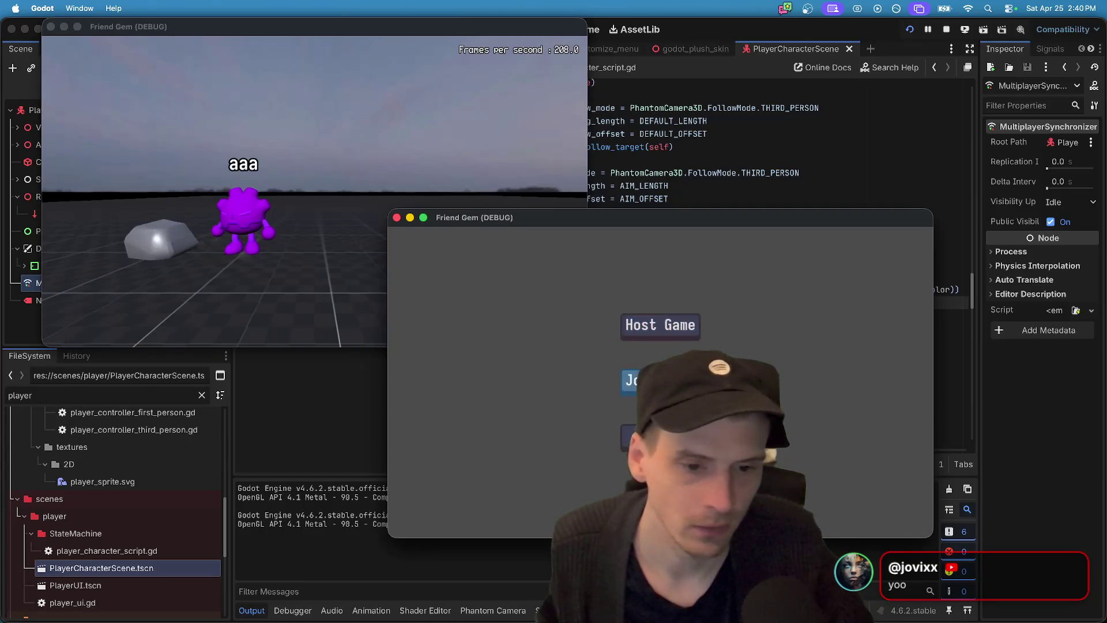
- In the second instance, set the color to green and join the Awesome Game session
click(660, 380)
click(747, 294)
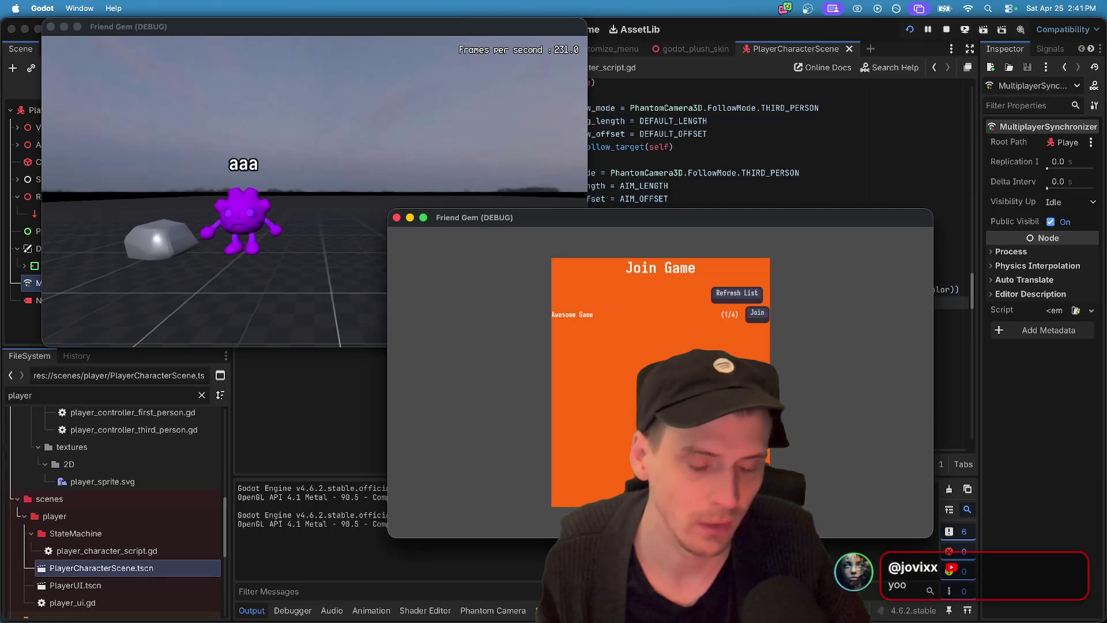
click(757, 314)
click(721, 242)
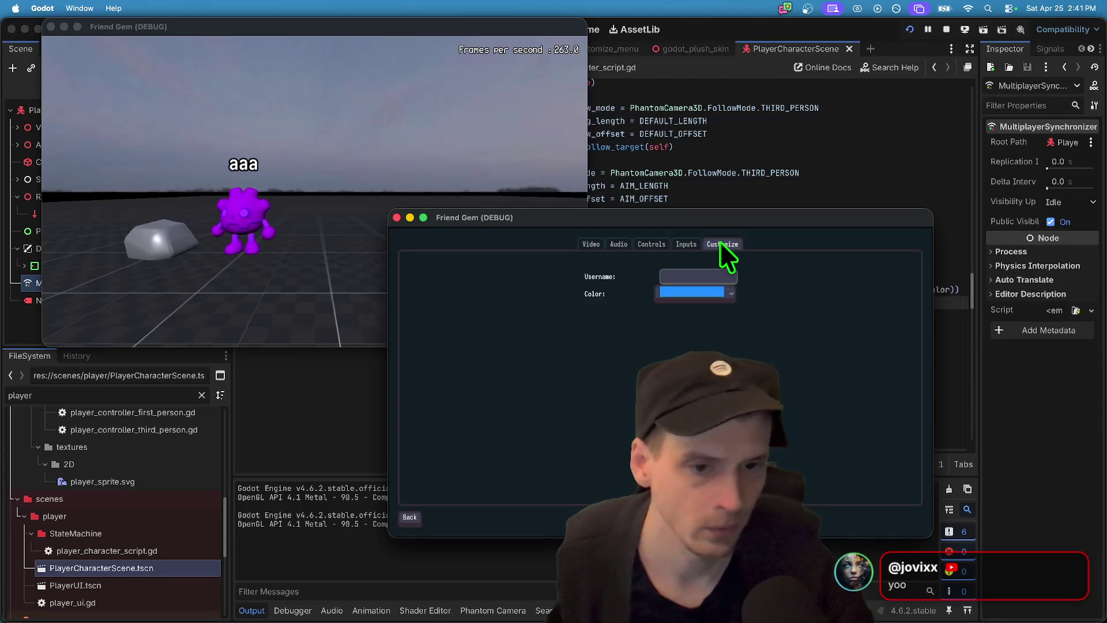
text(bbb)
click(707, 293)
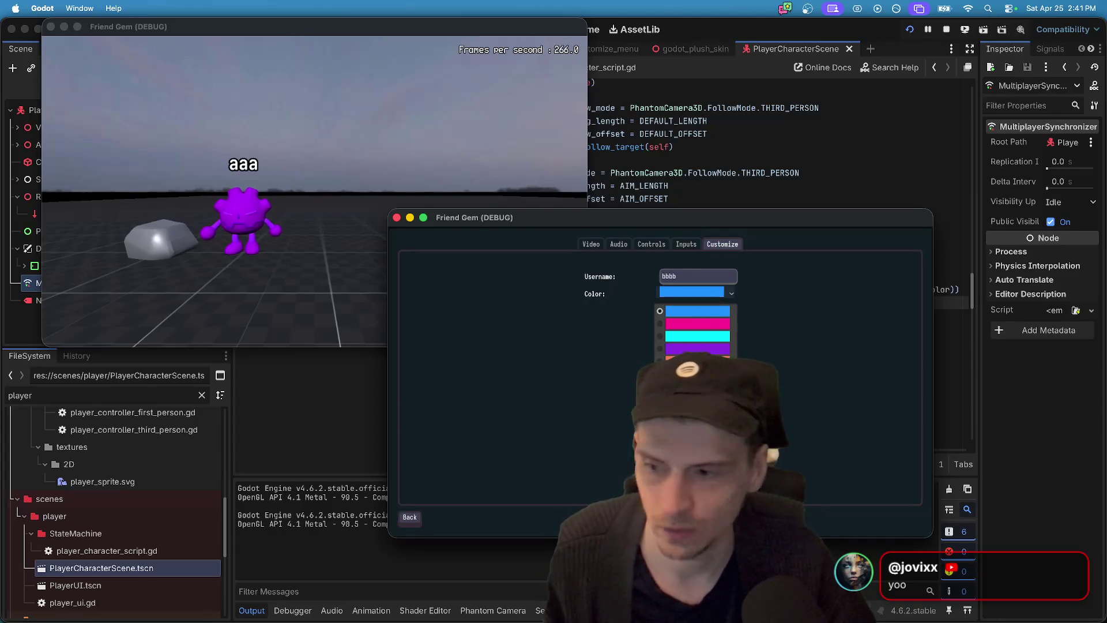
click(698, 374)
key(Escape)
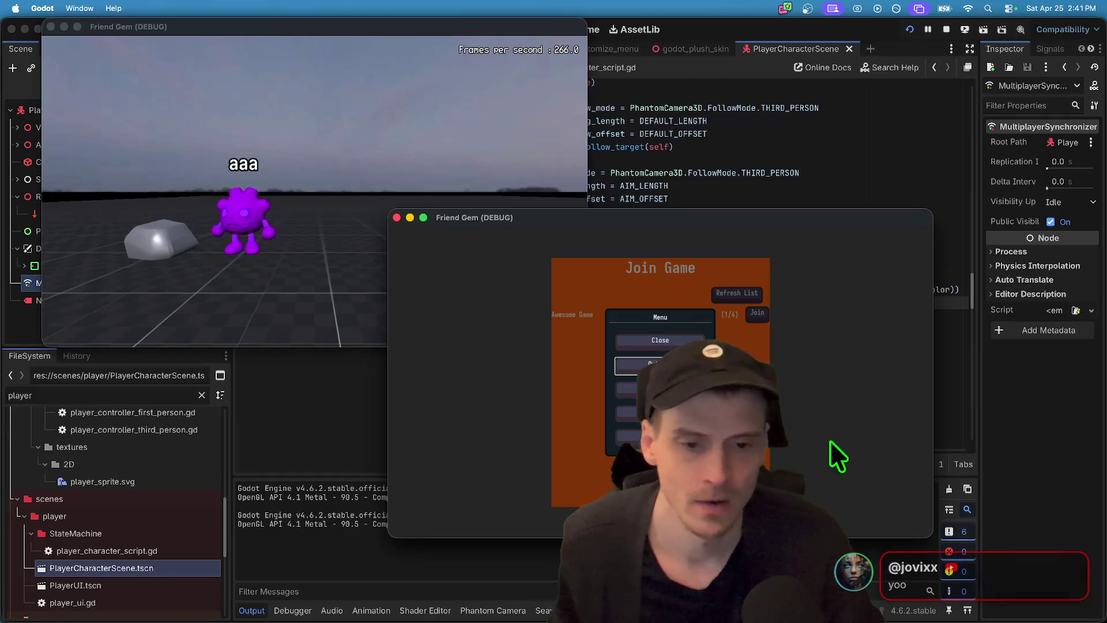
click(663, 340)
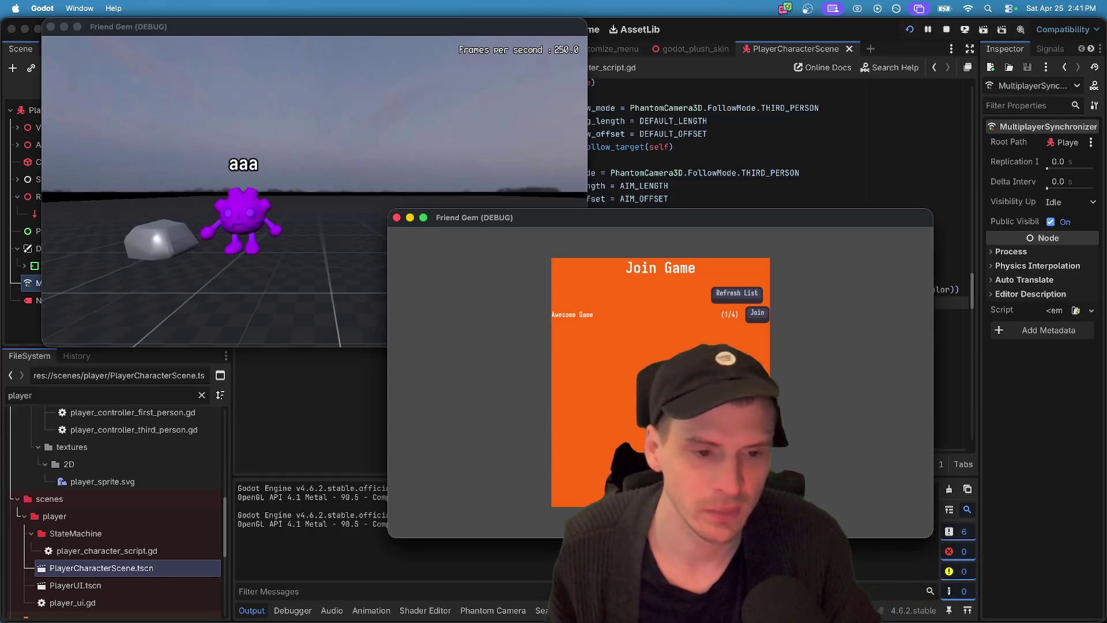
click(758, 314)
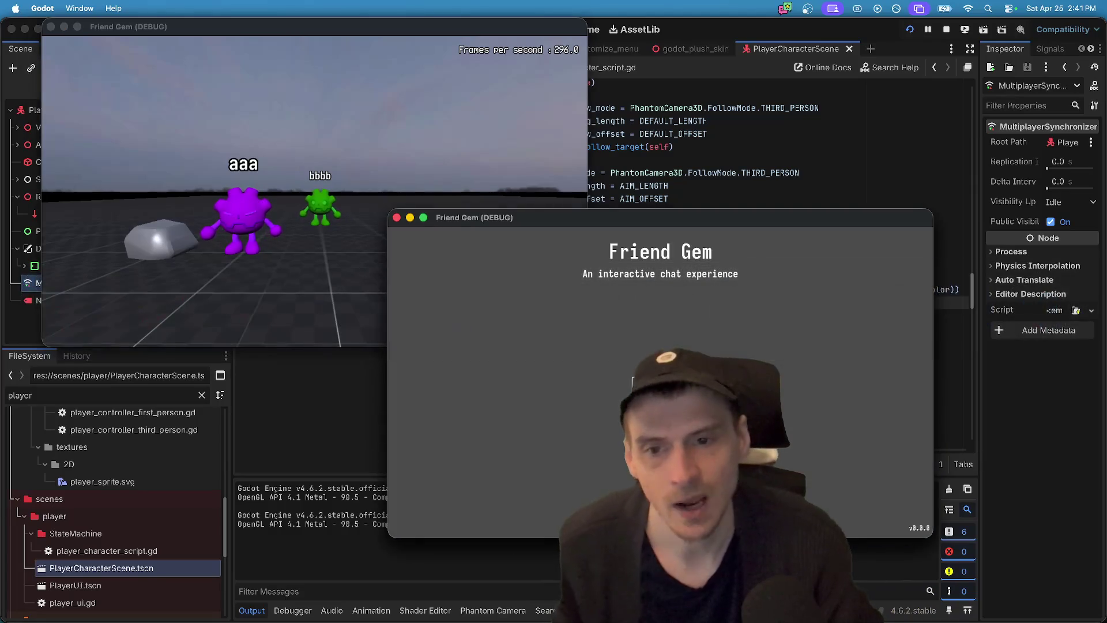
- Move the third game window to the lower left, refresh the game list, and join Awesome Game
mouse_move(658, 213)
mouse_down()
mouse_move(290, 357)
mouse_move(328, 315)
mouse_up()
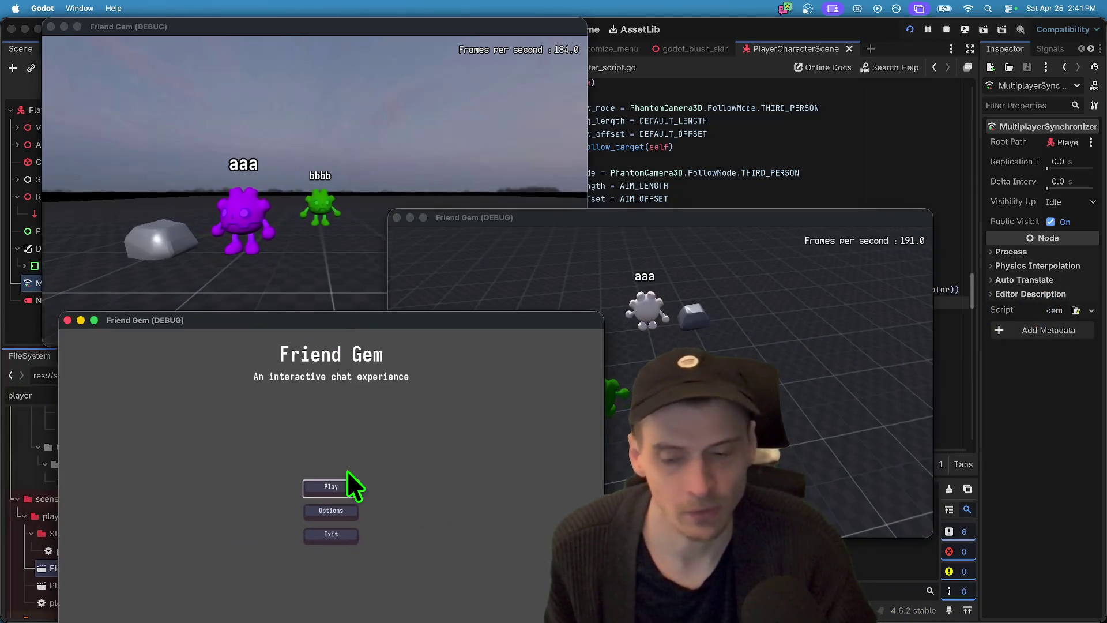
click(346, 484)
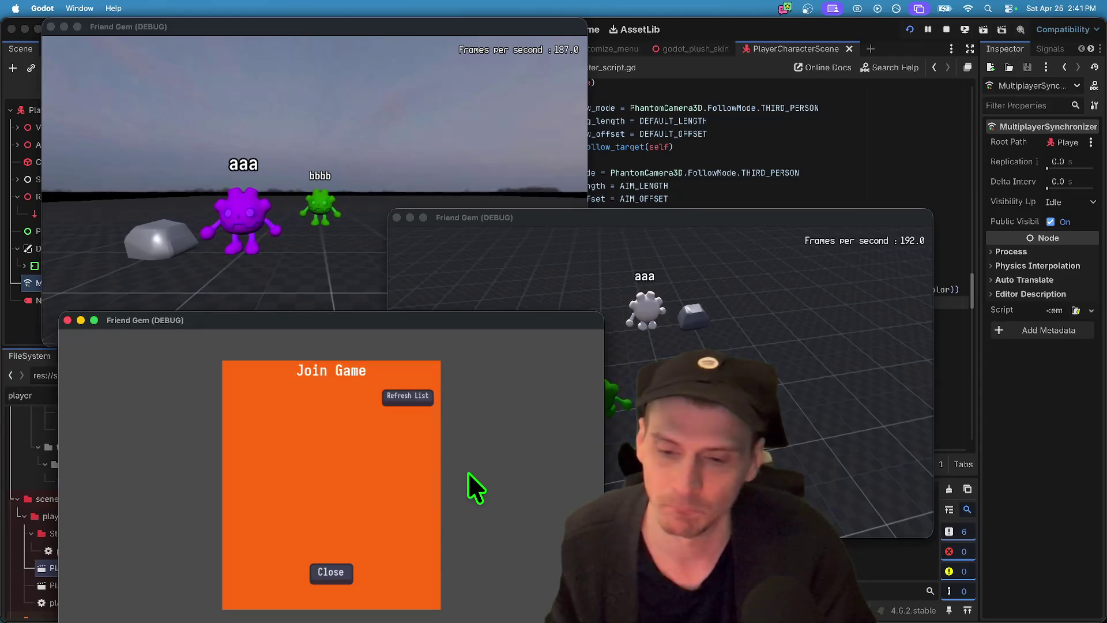
click(425, 399)
click(427, 416)
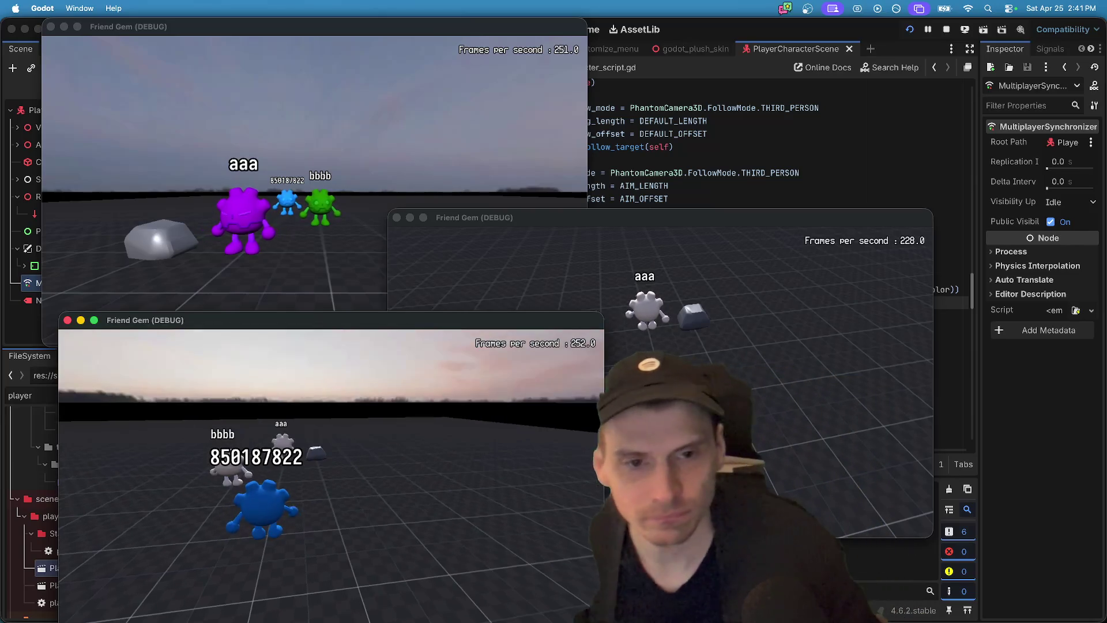
- Back in the editor, start a # comment on a new line above _set_up_signals
key(super+Tab)
click(847, 241)
key(Return)
key(Return)
text(# TODO: The ser)
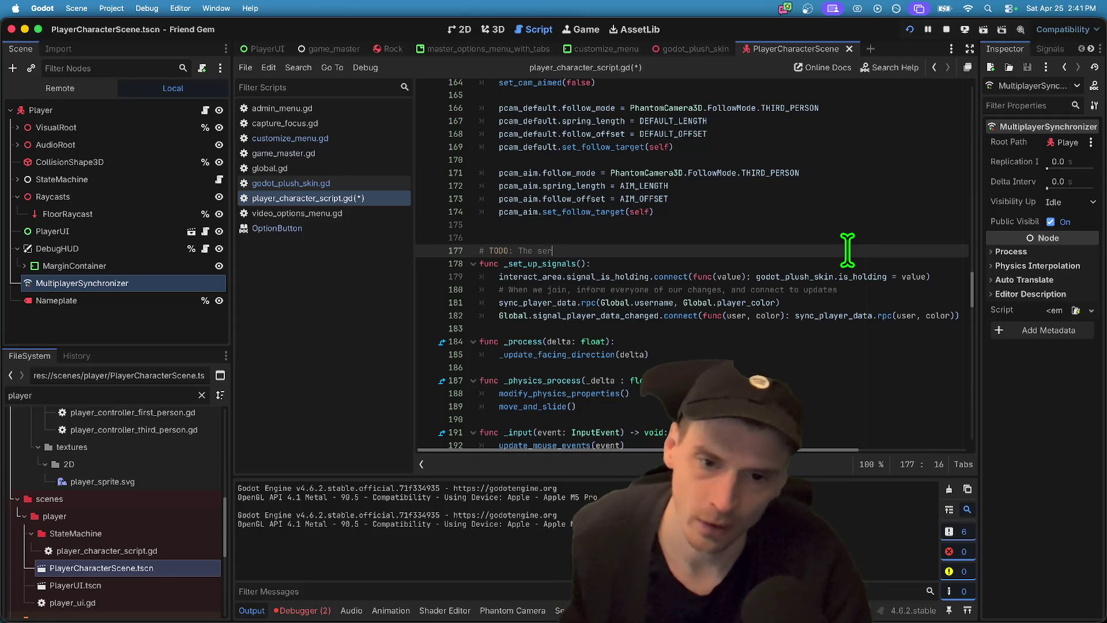
- Finish the TODO about the server keeping a full player list and add a second line ending 'name, and apply.'
key(BackSpace)
key(BackSpace)
text(s to keep a list of ALL the)
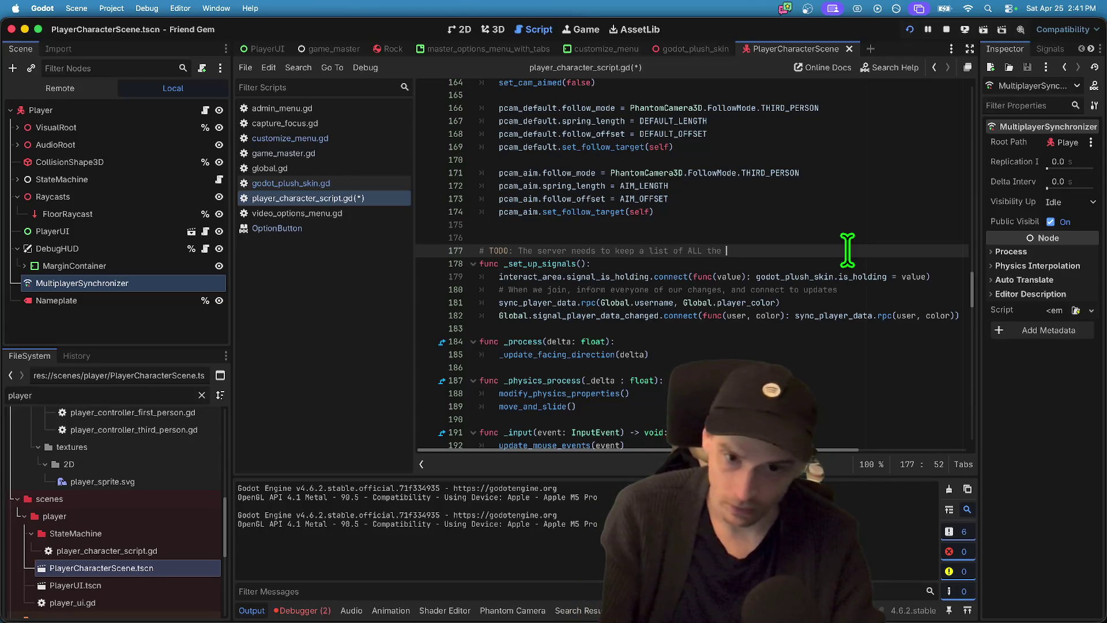
text(.)
key(Return)
text(# The players who join should iterate the list and match peer_)
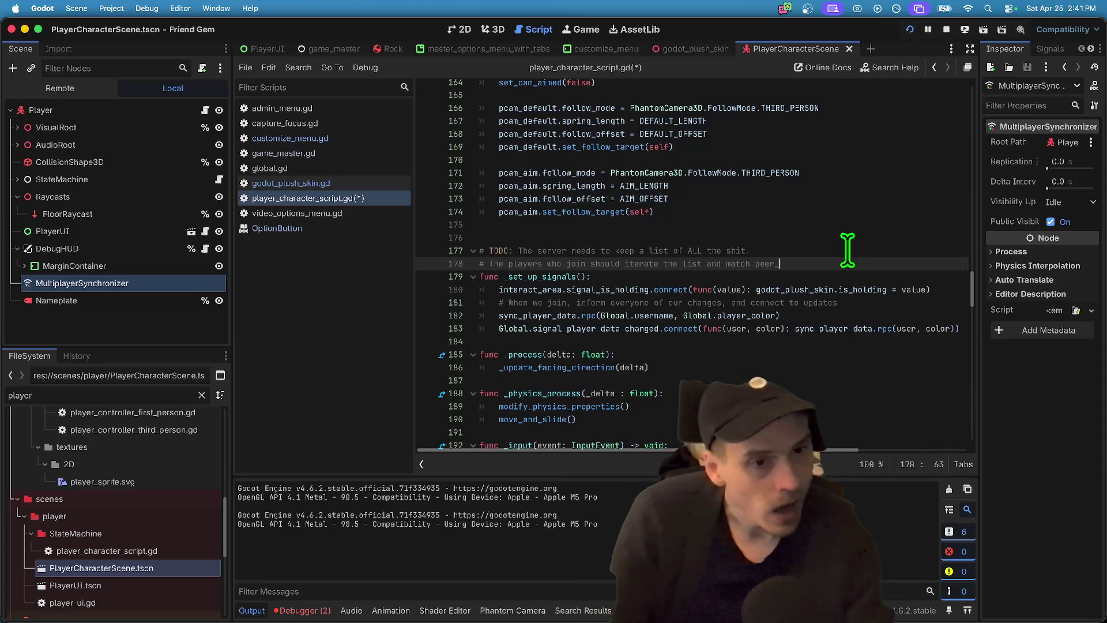
text(name, and a)
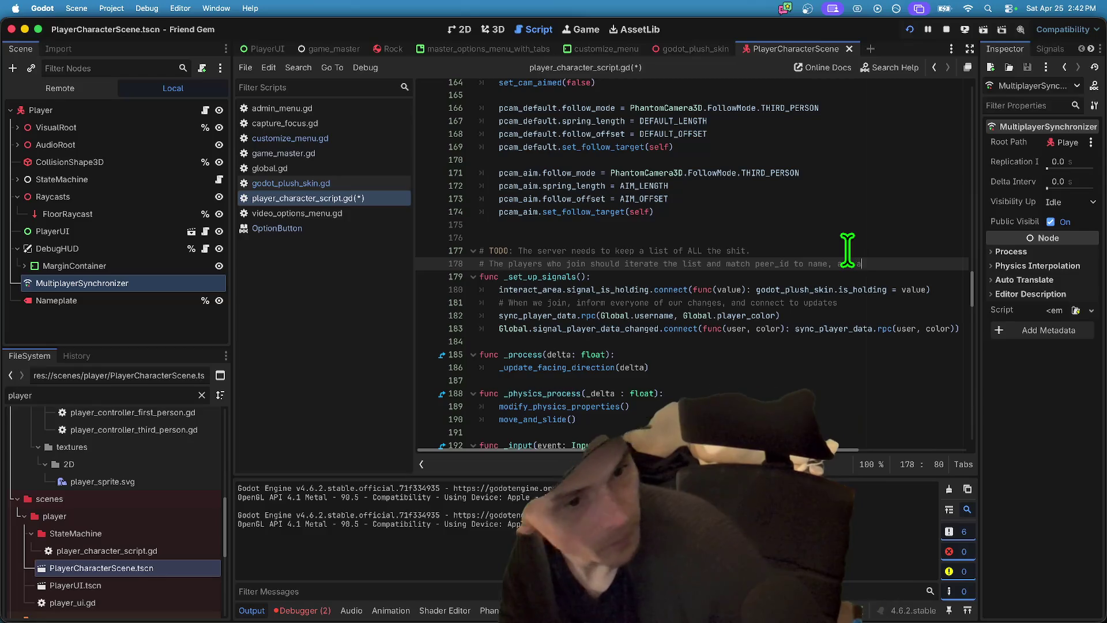
text(pply.)
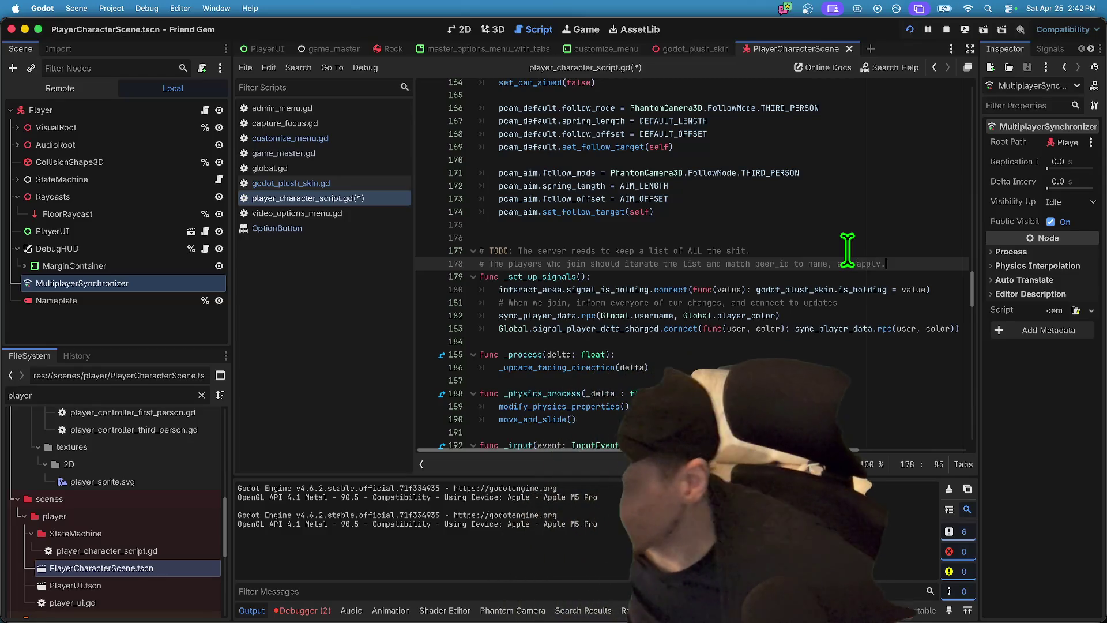
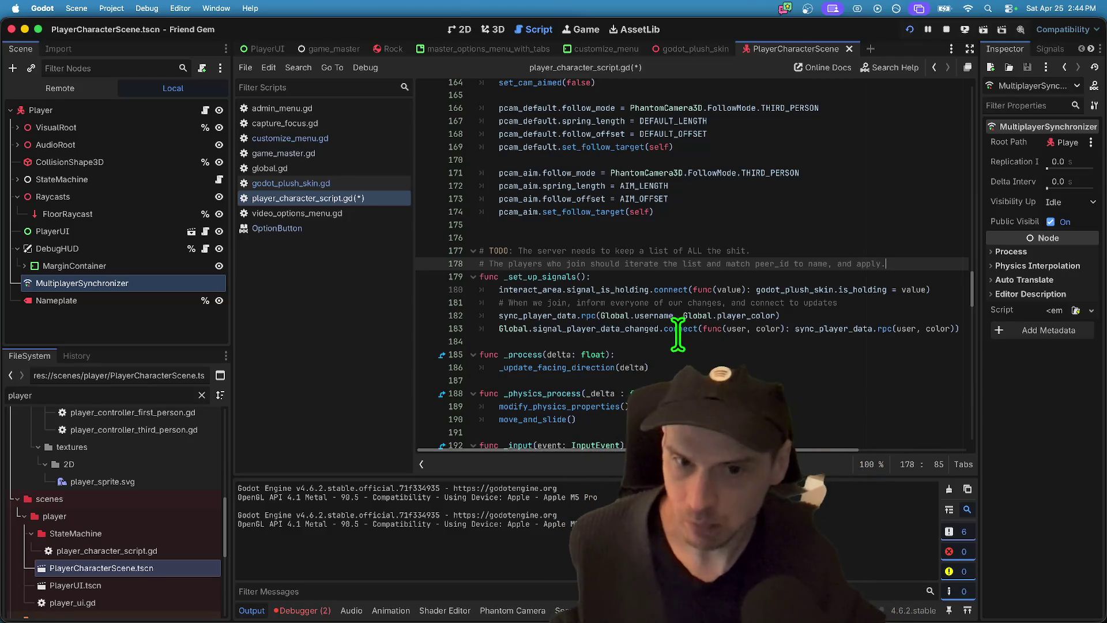
- On line 182, add multiplayer.peer_connected.connect with an empty func(): lambda
key(Down)
key(Down)
key(Down)
key(Home)
key(Up)
key(Return)
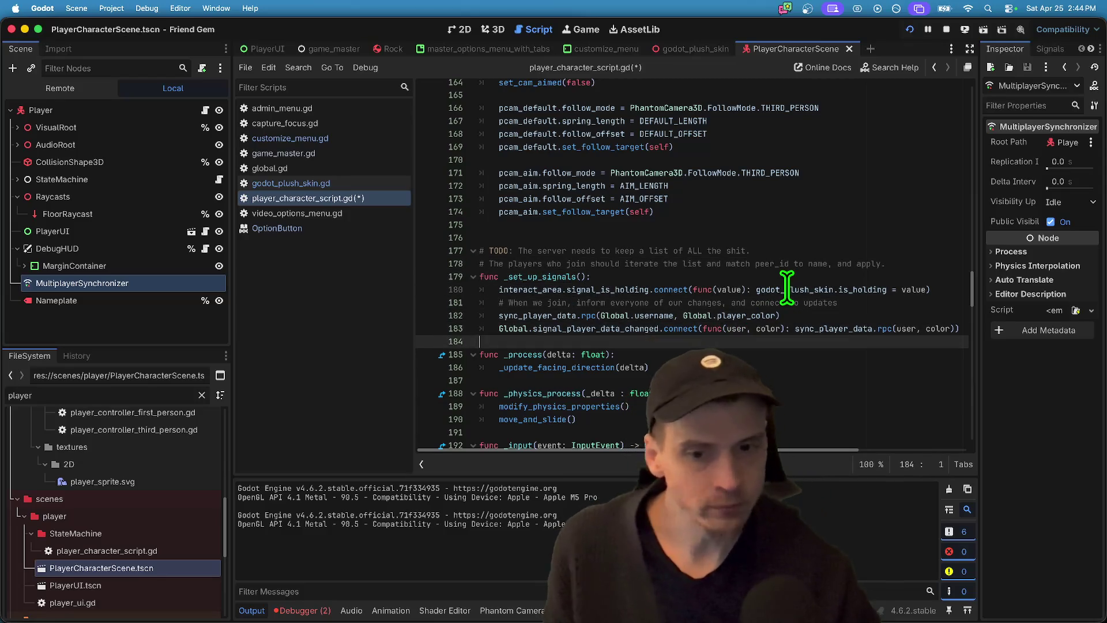
key(Up)
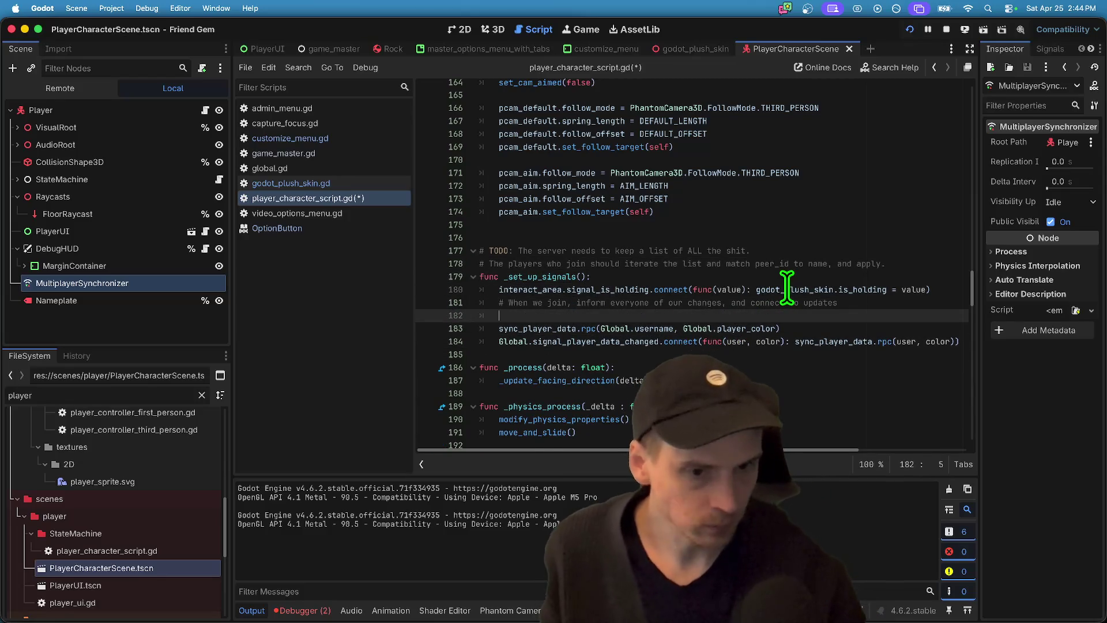
key(Down)
key(BackSpace)
key(BackSpace)
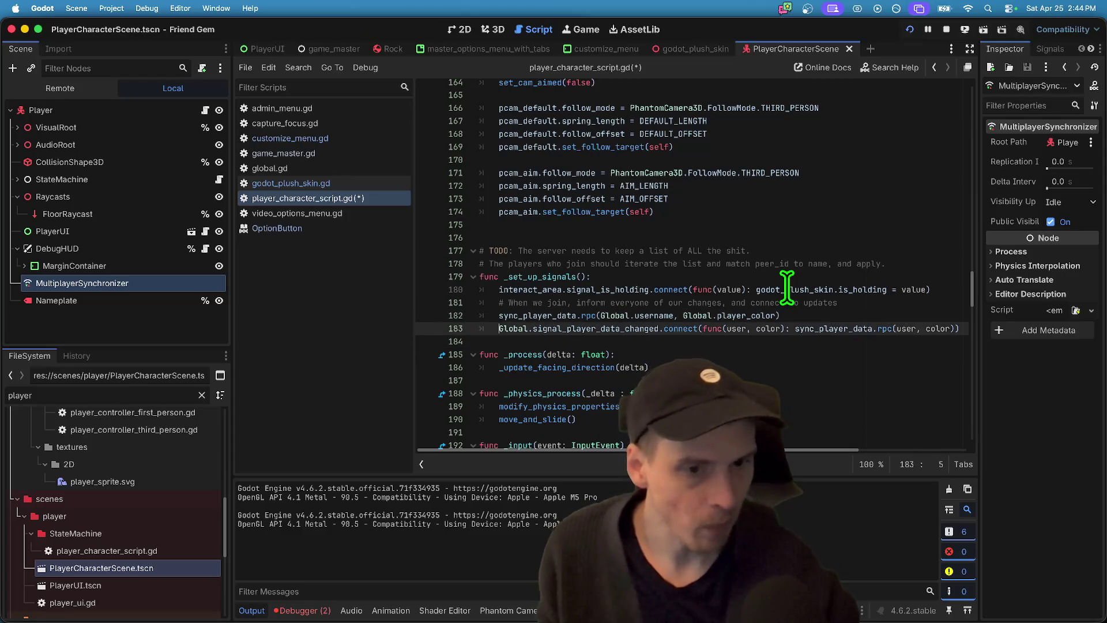
key(Return)
key(Up)
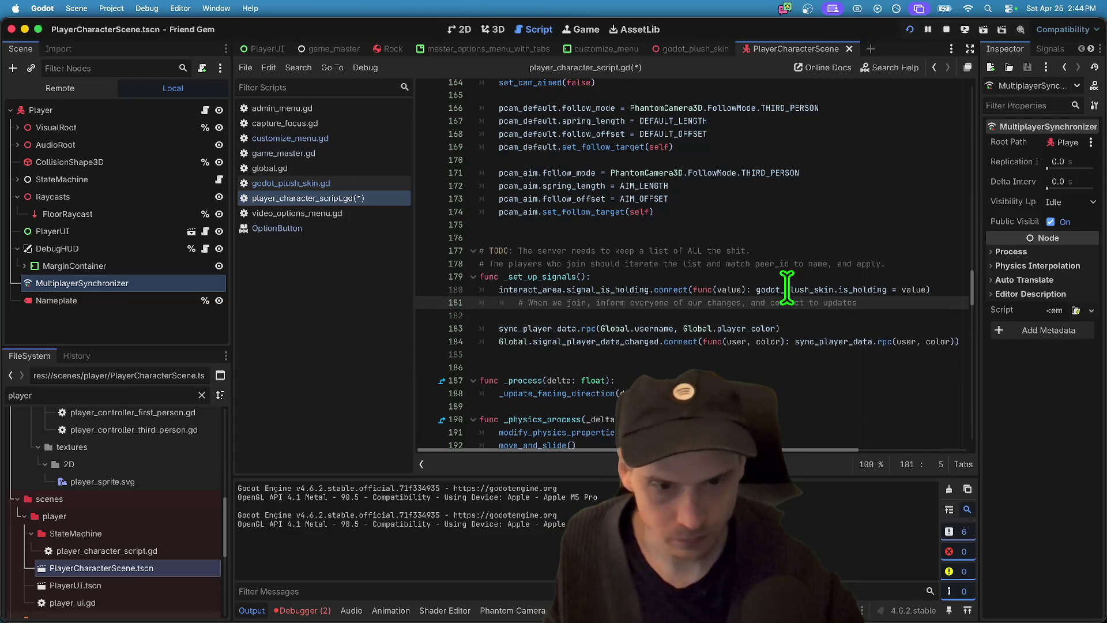
text(multiplayer.)
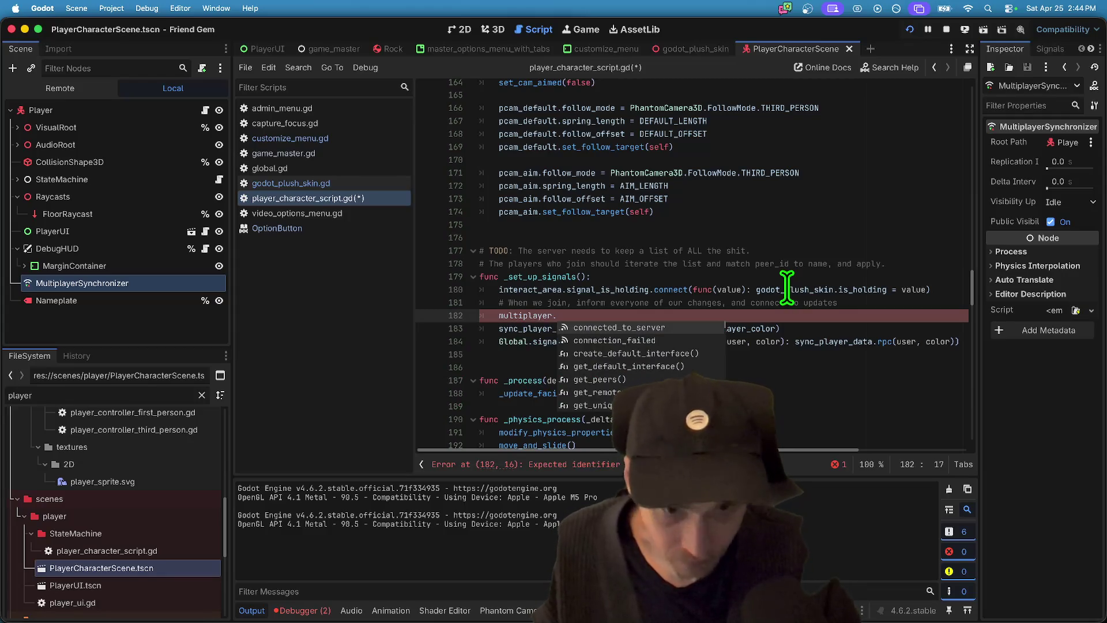
text(peer)
key(Return)
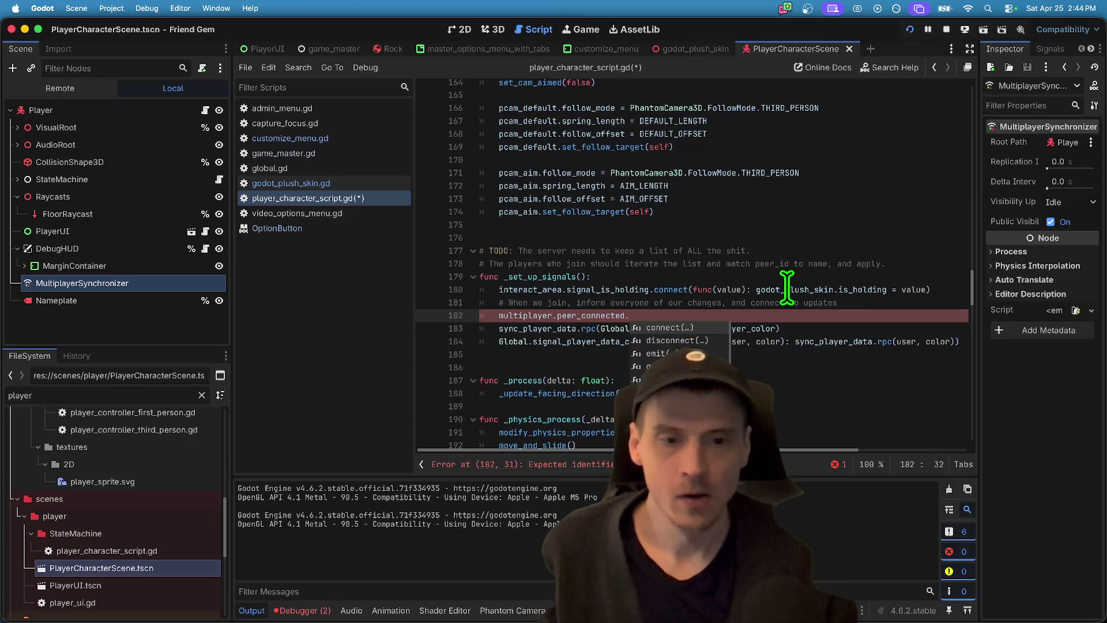
key(Return)
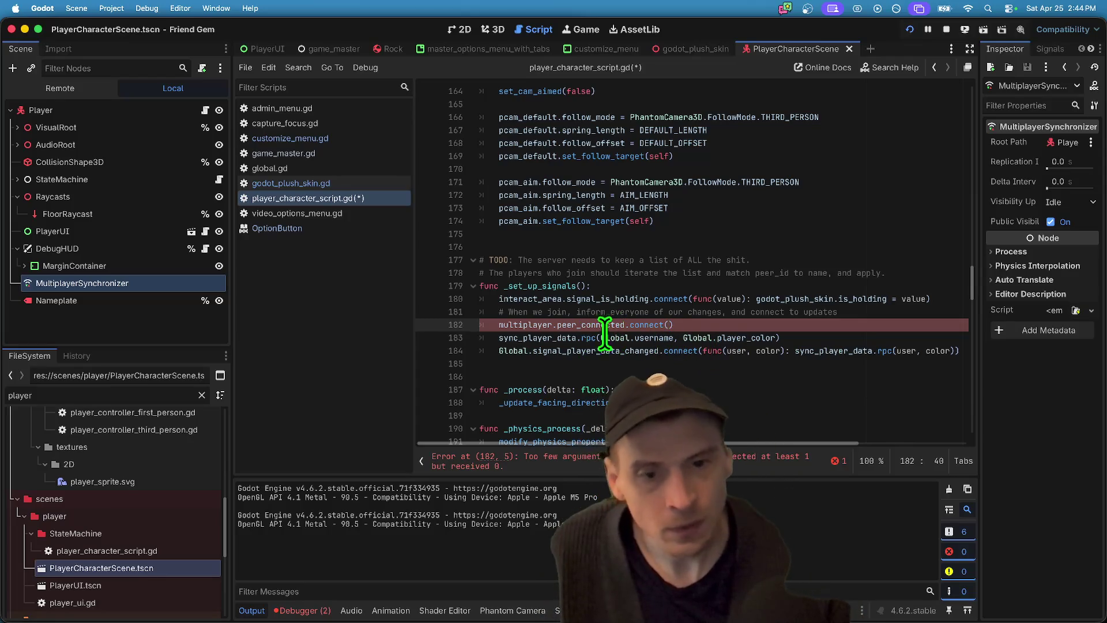
text(func()
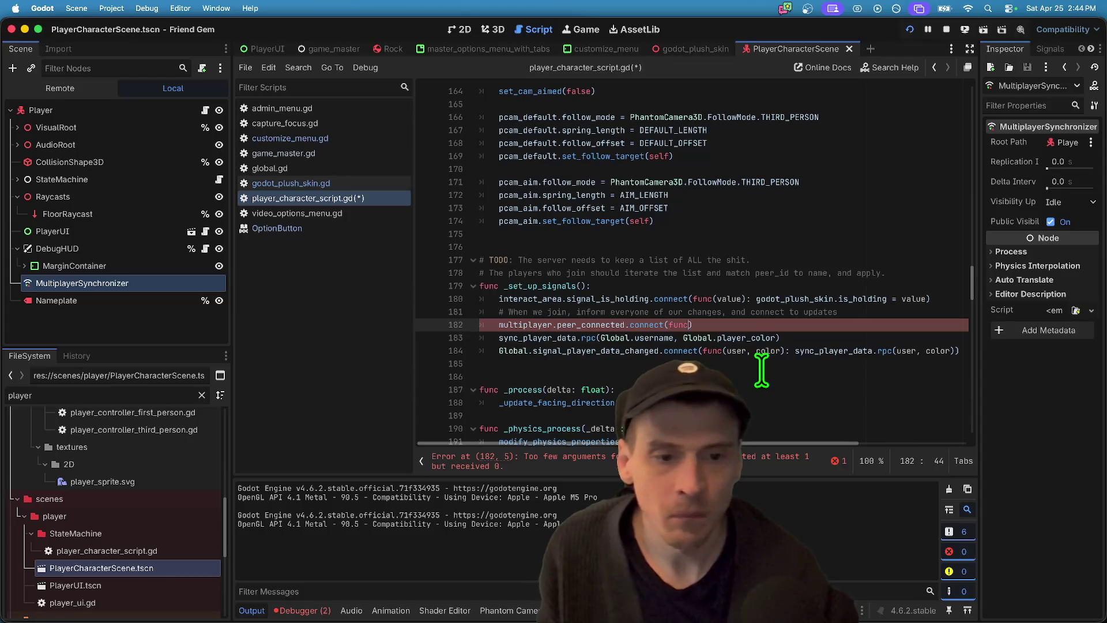
text():)
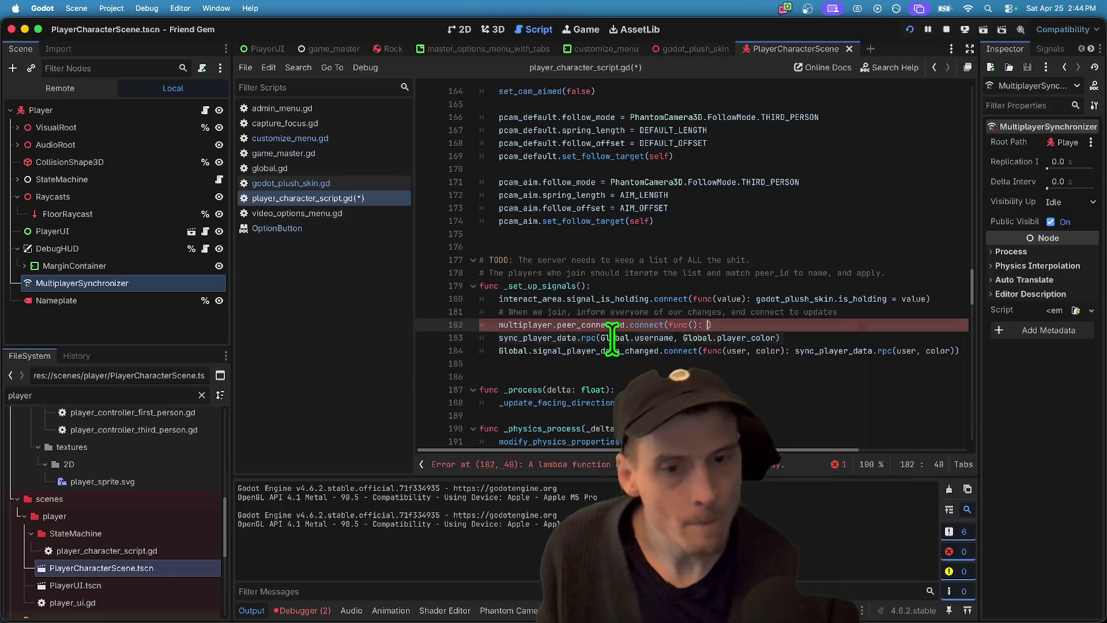
- Put sync_player_data.rpc(Global.username, Global.player_color) inside the lambda, then save and run the project
drag(600, 337, 768, 334)
key(super+x)
key(super+z)
click(800, 326)
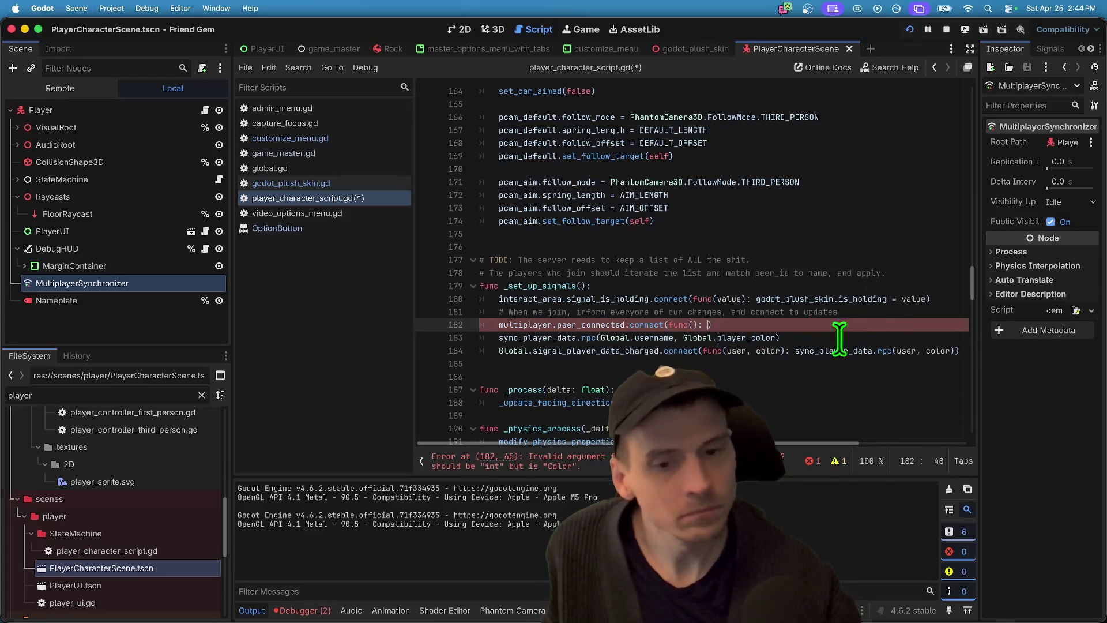
key(Left)
drag(499, 337, 779, 338)
key(super+c)
click(705, 324)
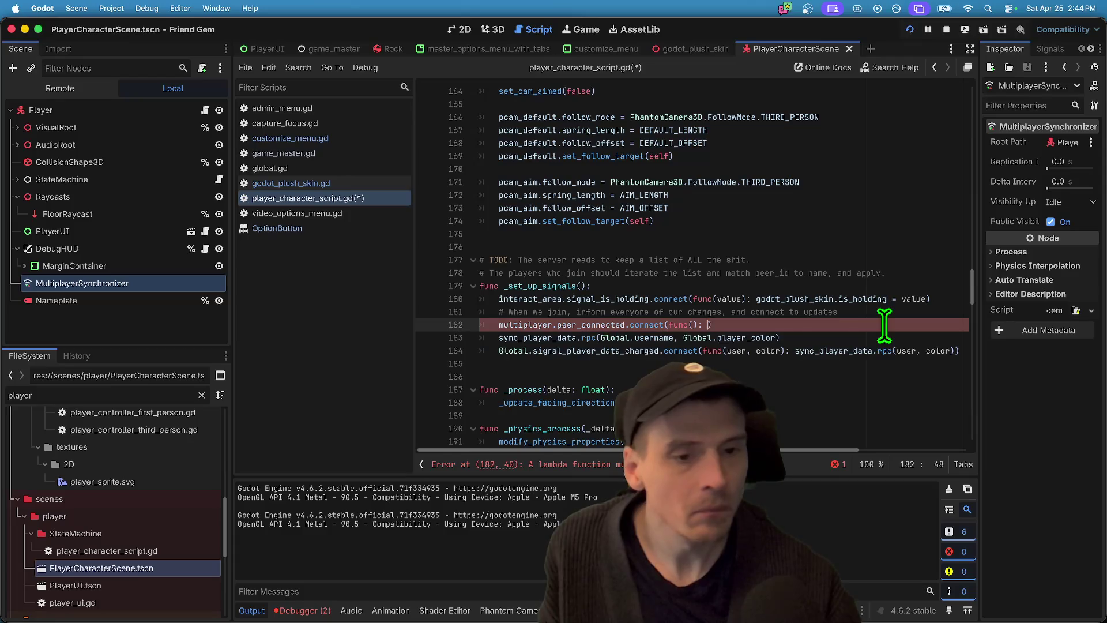
key(super+v)
click(894, 369)
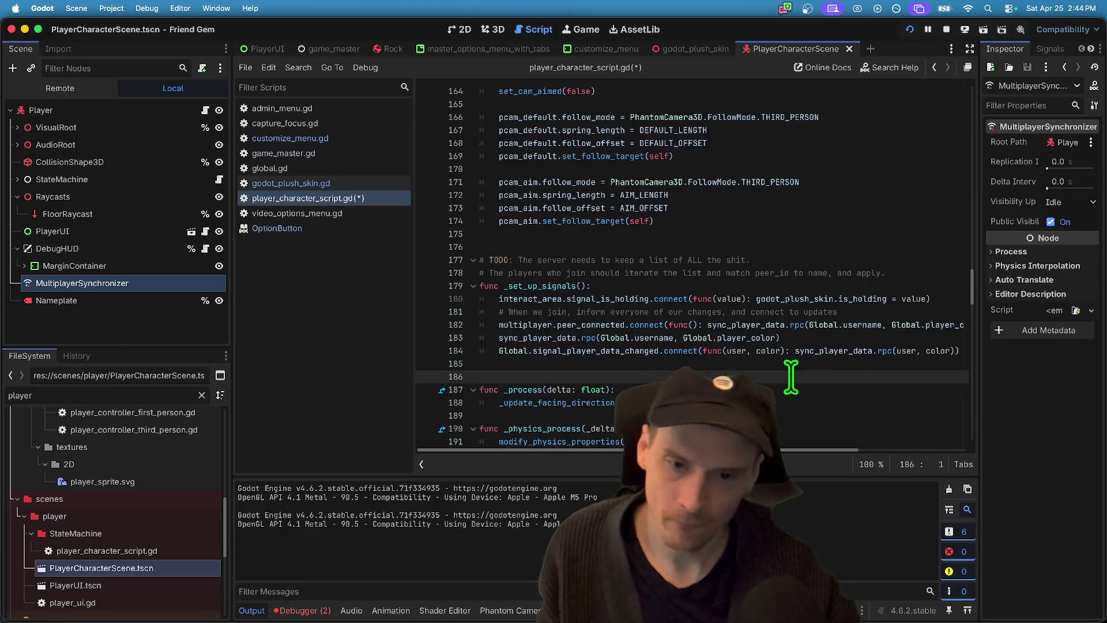
key(super+b)
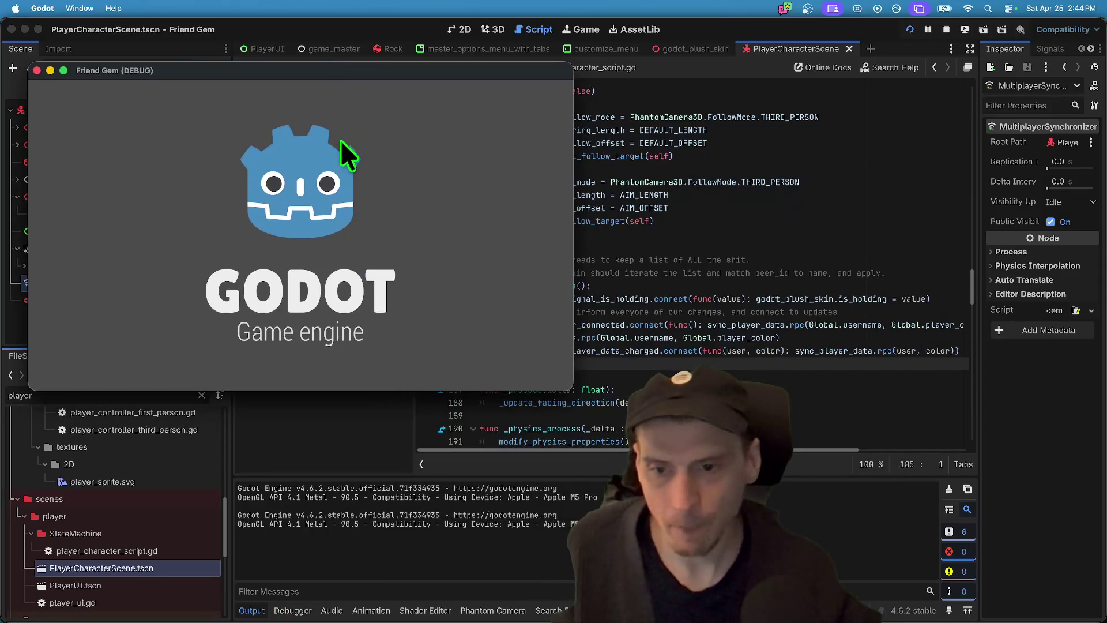
- In the first game window, set the player colour to pink under Options > Customize and host a game
click(307, 237)
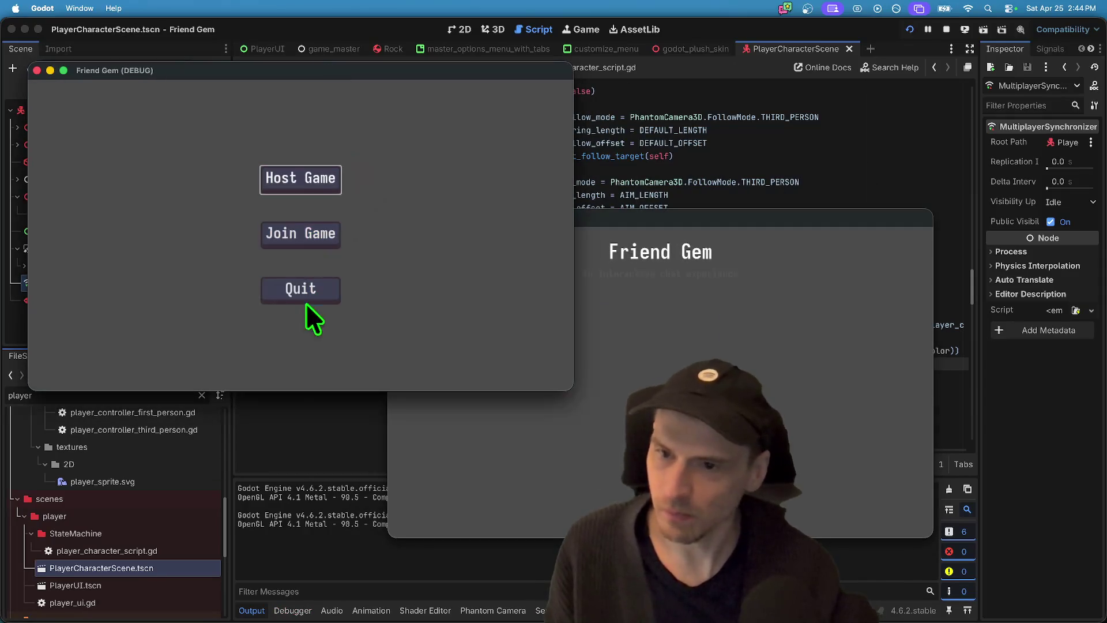
click(327, 192)
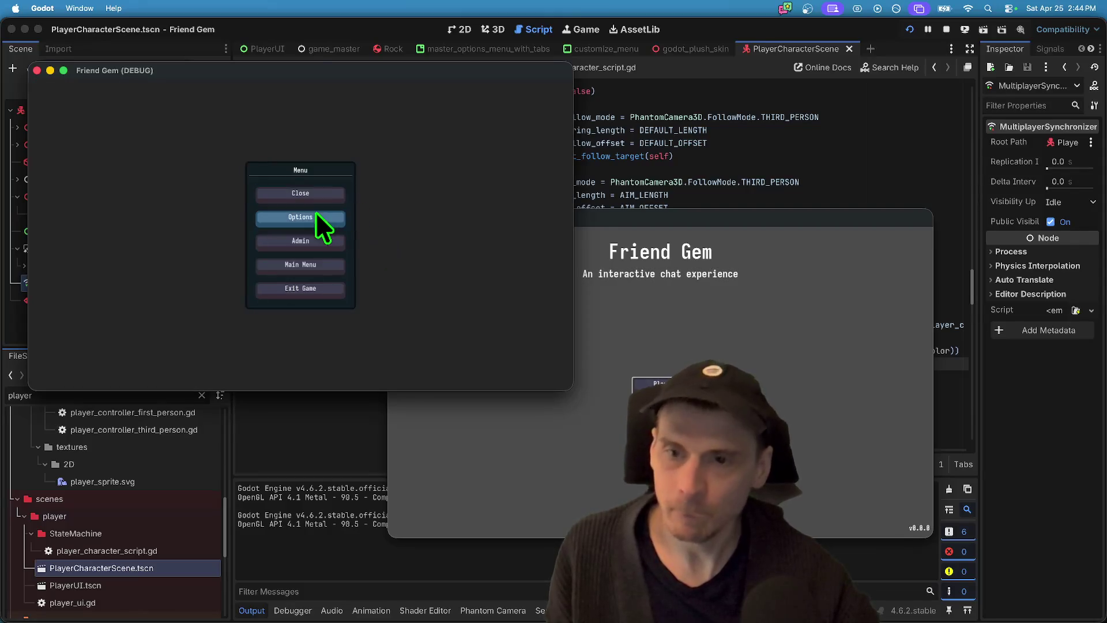
click(320, 219)
click(364, 97)
click(349, 146)
click(337, 202)
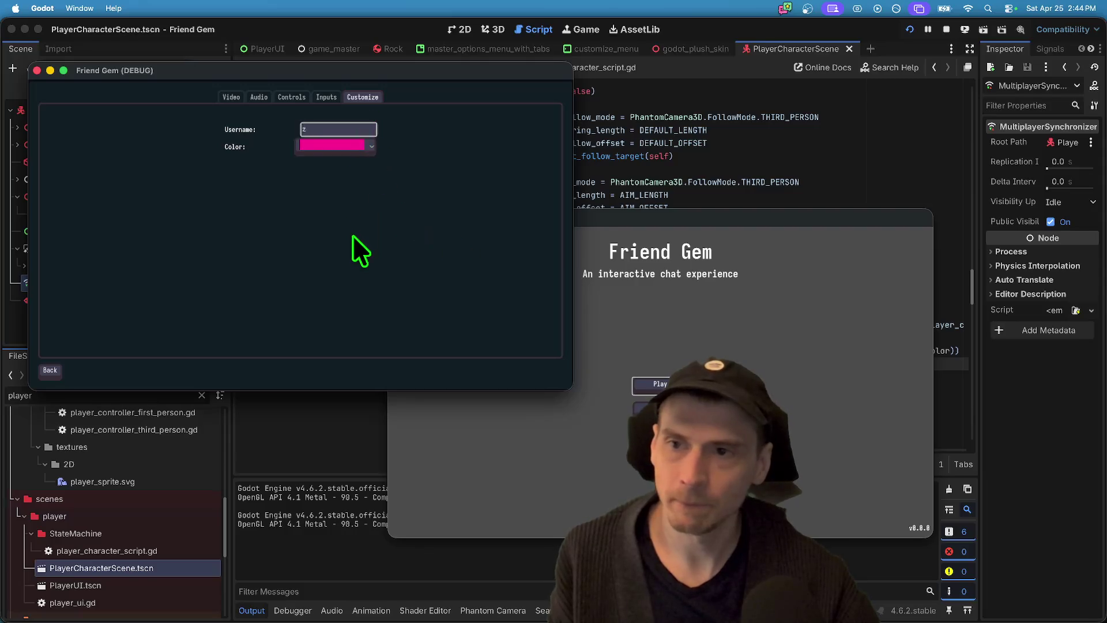
key(Escape)
click(332, 195)
click(331, 194)
click(242, 321)
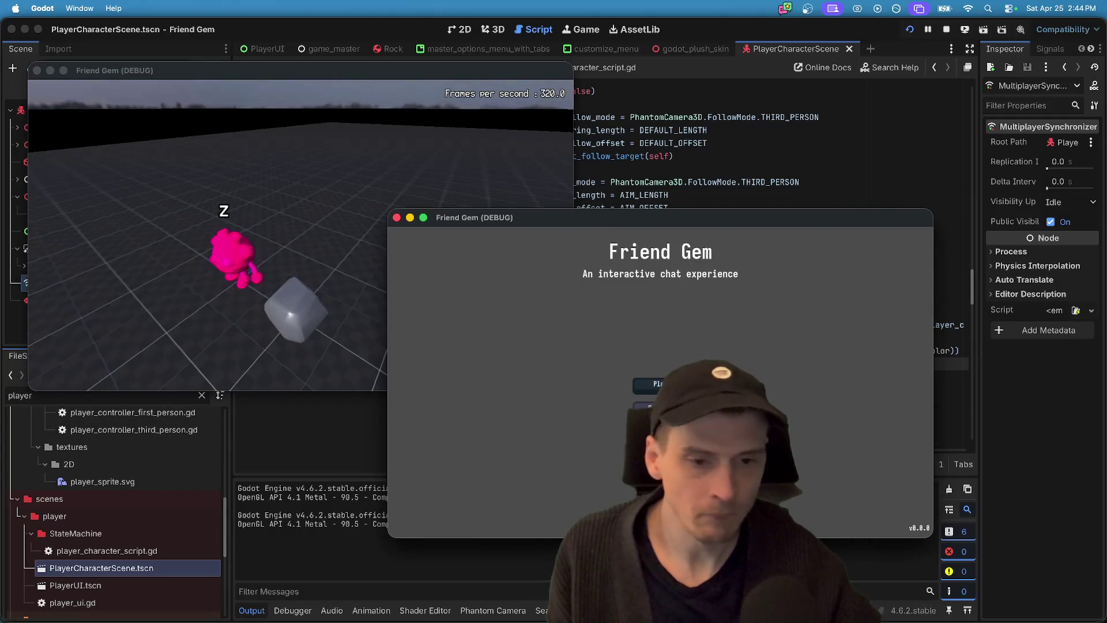
- Join the hosted game from the second window, then quit that session
click(660, 384)
click(749, 323)
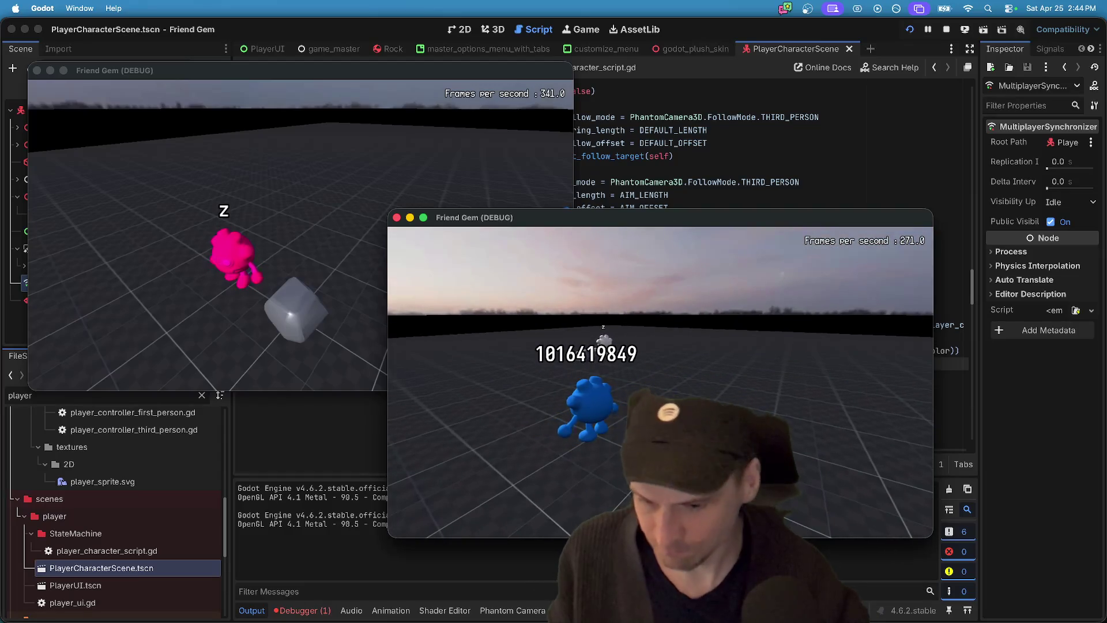
key(super+Tab)
key(super+Tab)
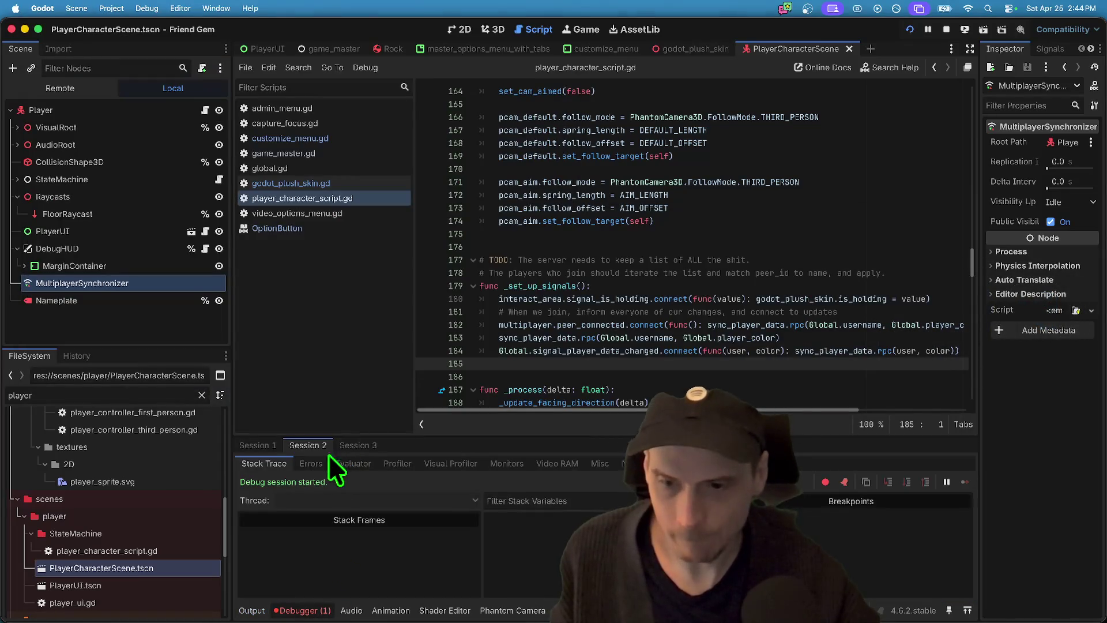
- Inspect the peer_connected debugger error and give the lambda a peer_id parameter
click(322, 465)
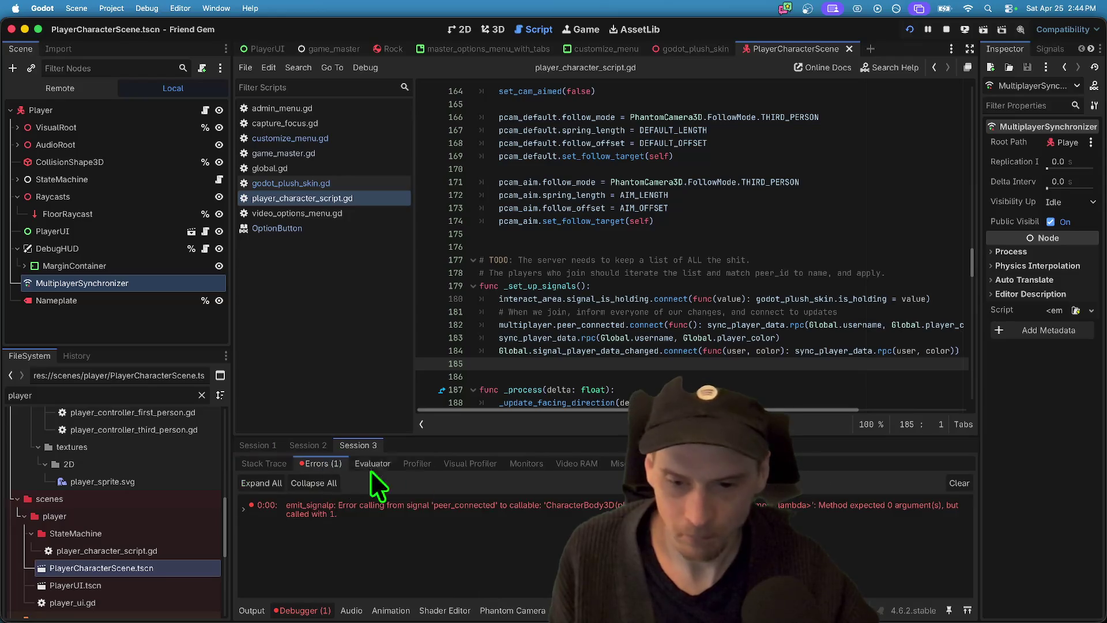
click(520, 507)
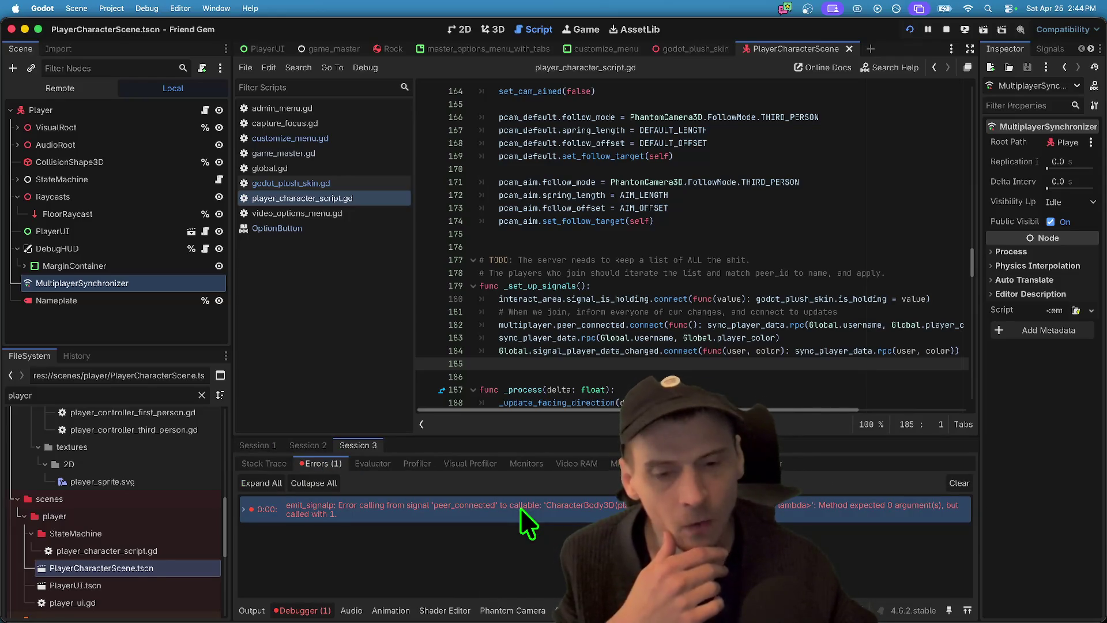
click(597, 338)
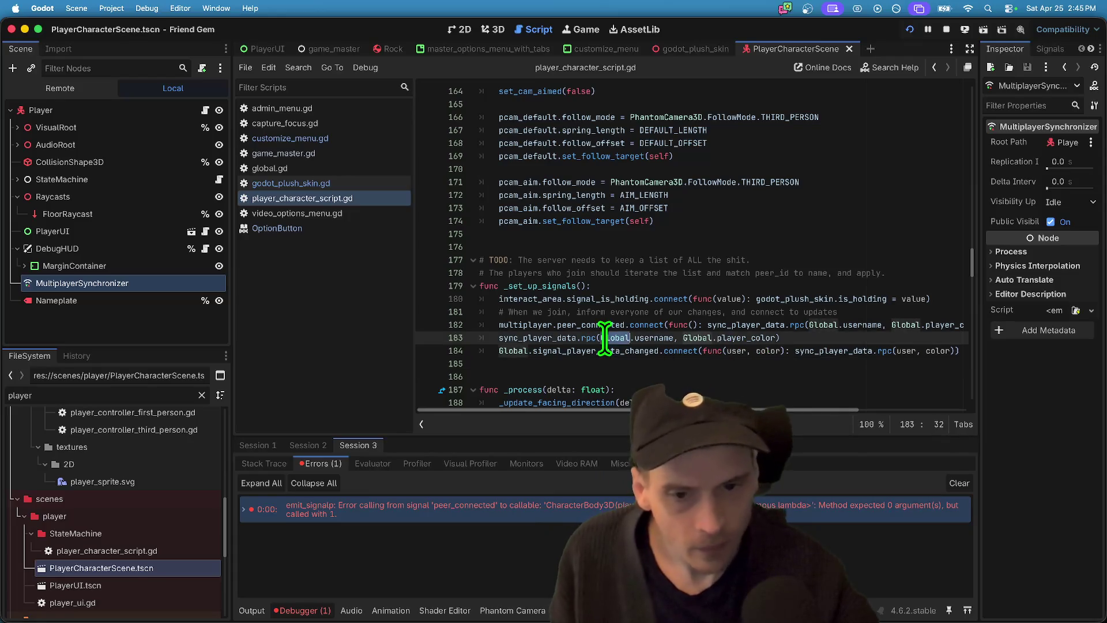
double_click(634, 324)
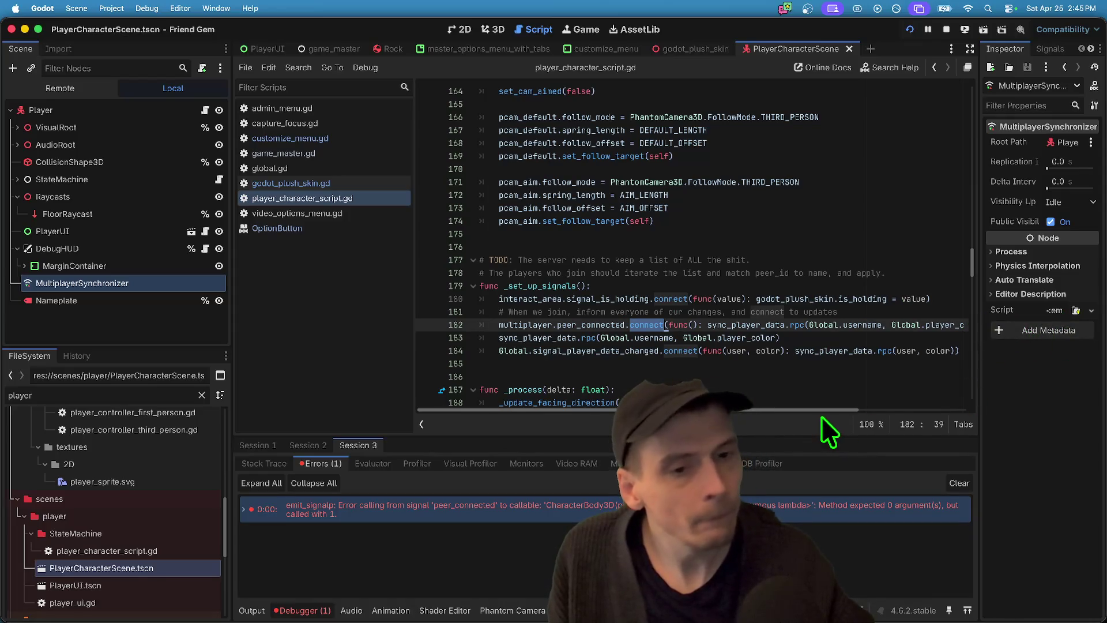
click(694, 325)
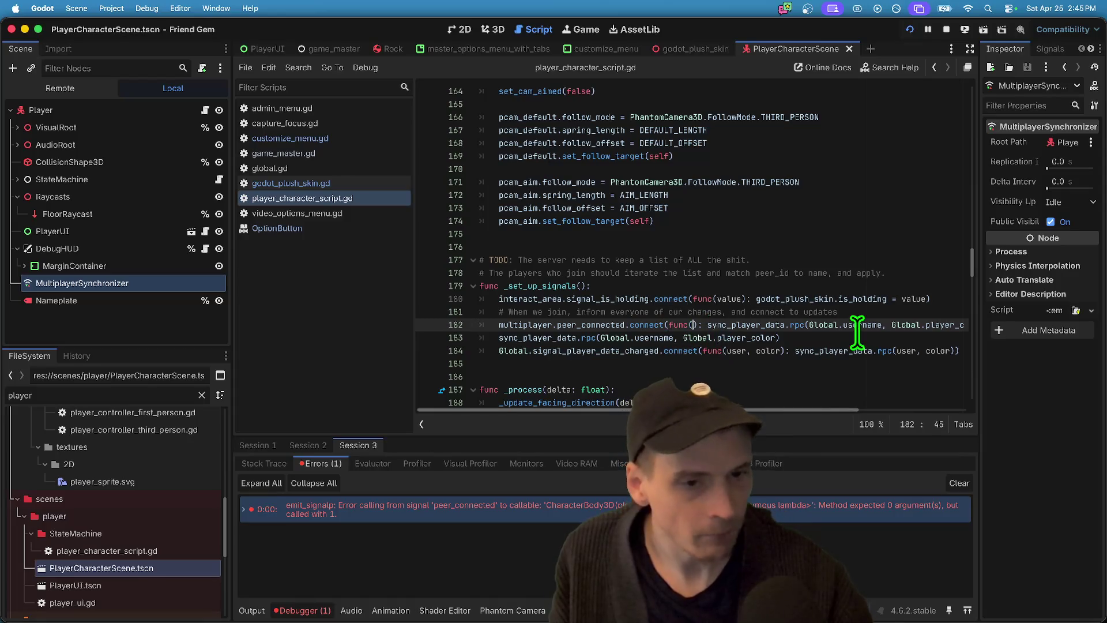
text(peer_id)
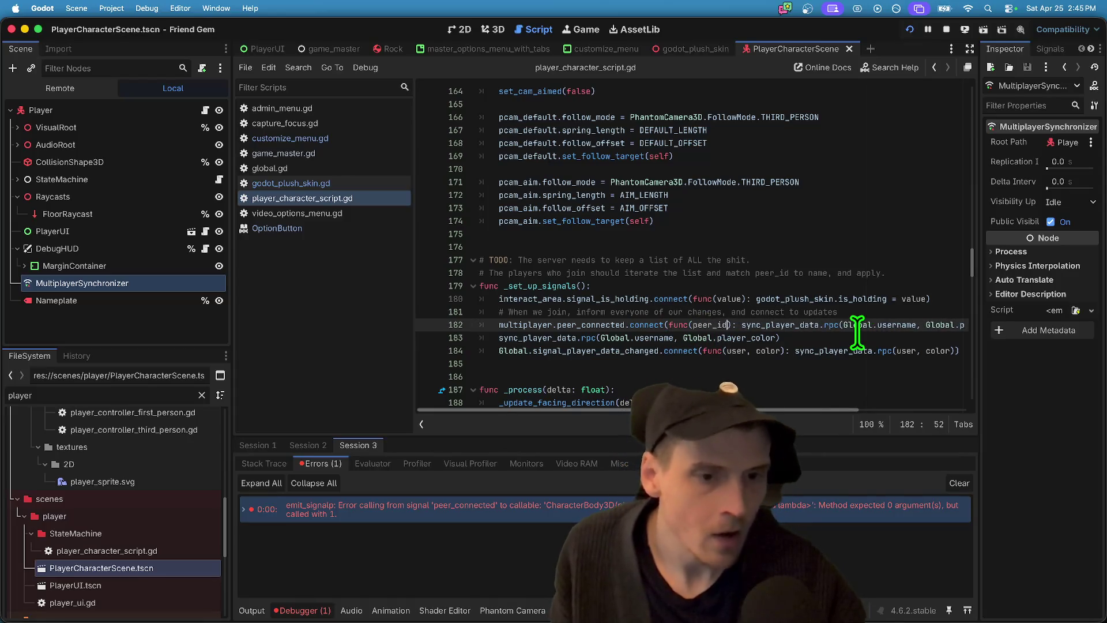
- Change .rpc to .rpc_id(peer_id, …) on line 182, then save and relaunch the game
double_click(819, 325)
click(839, 324)
text(.)
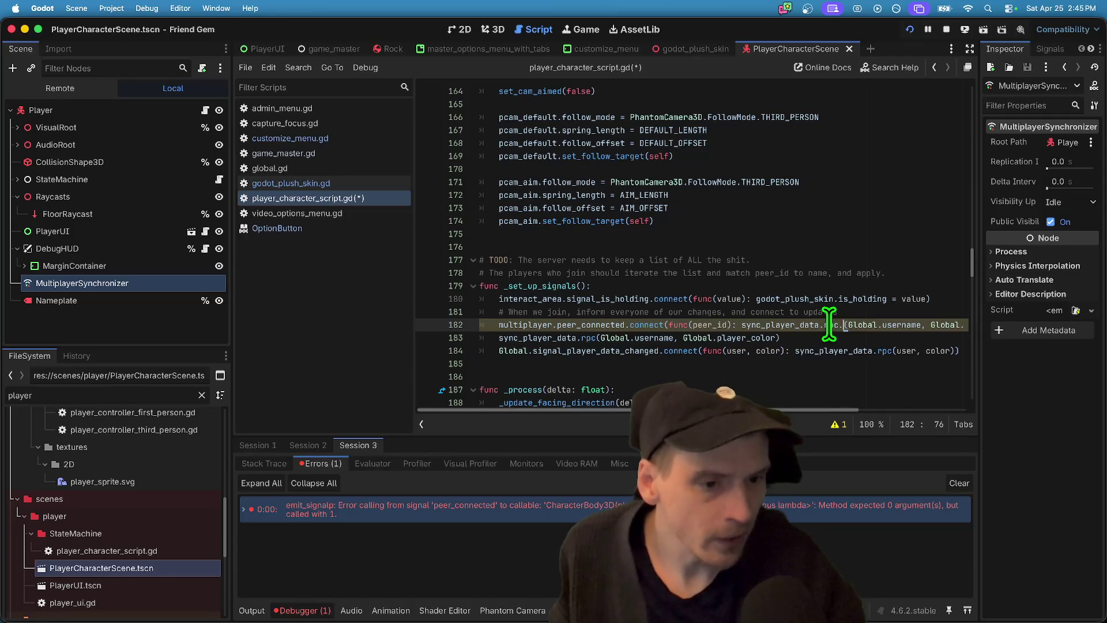
key(BackSpace)
text(_id()
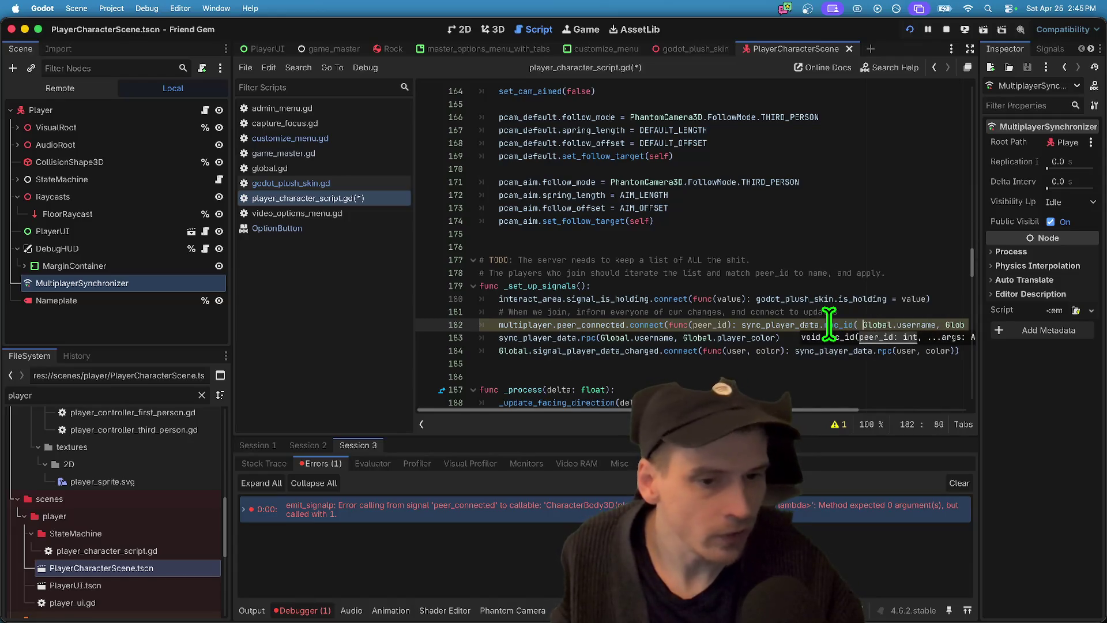
text(peer_id,)
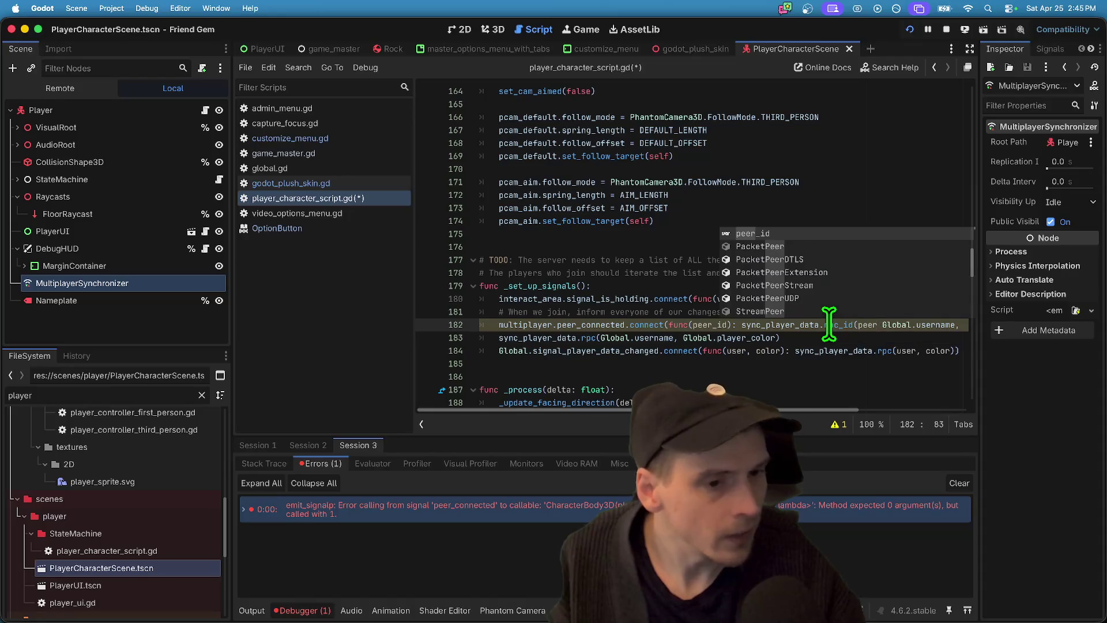
key(ctrl+s)
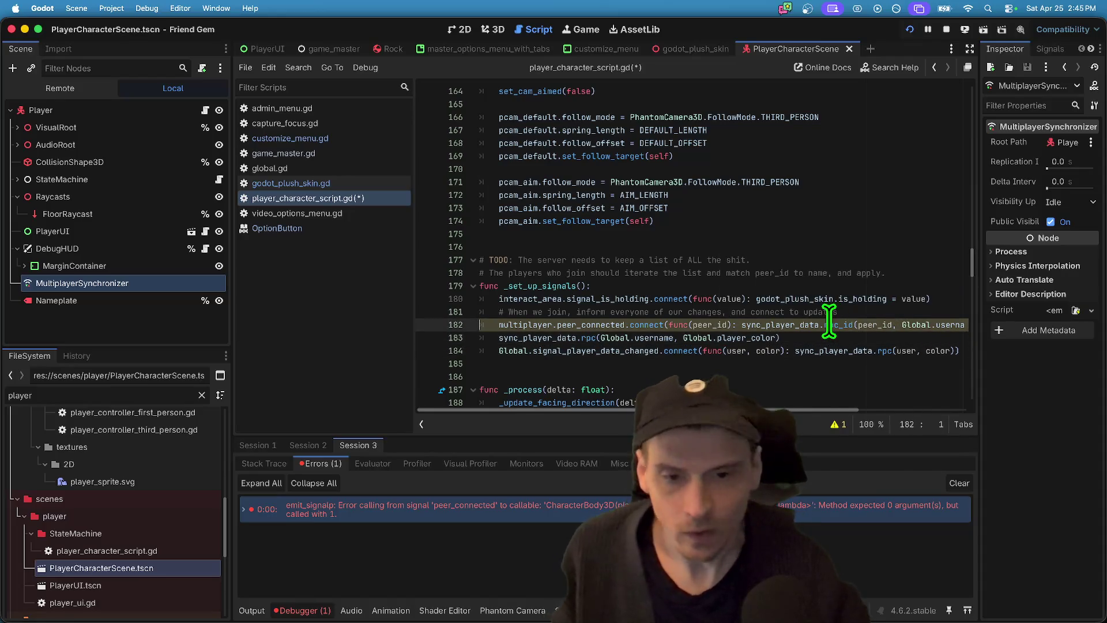
key(super+b)
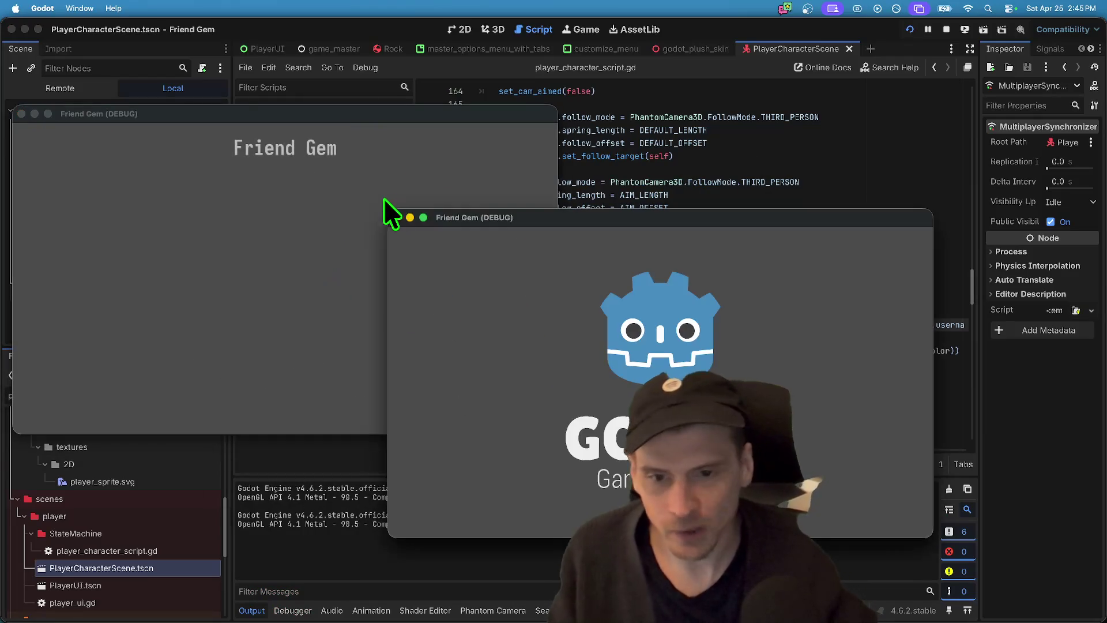
- In the left window, make the player purple with username 'bbbb' and host the game
click(306, 279)
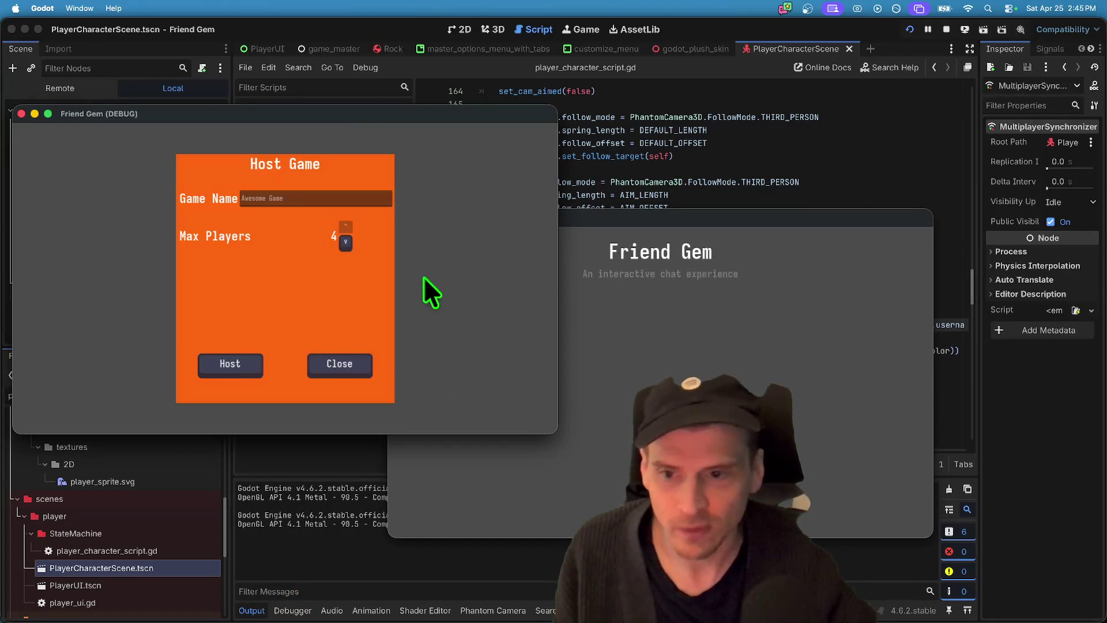
click(241, 357)
click(323, 260)
click(347, 140)
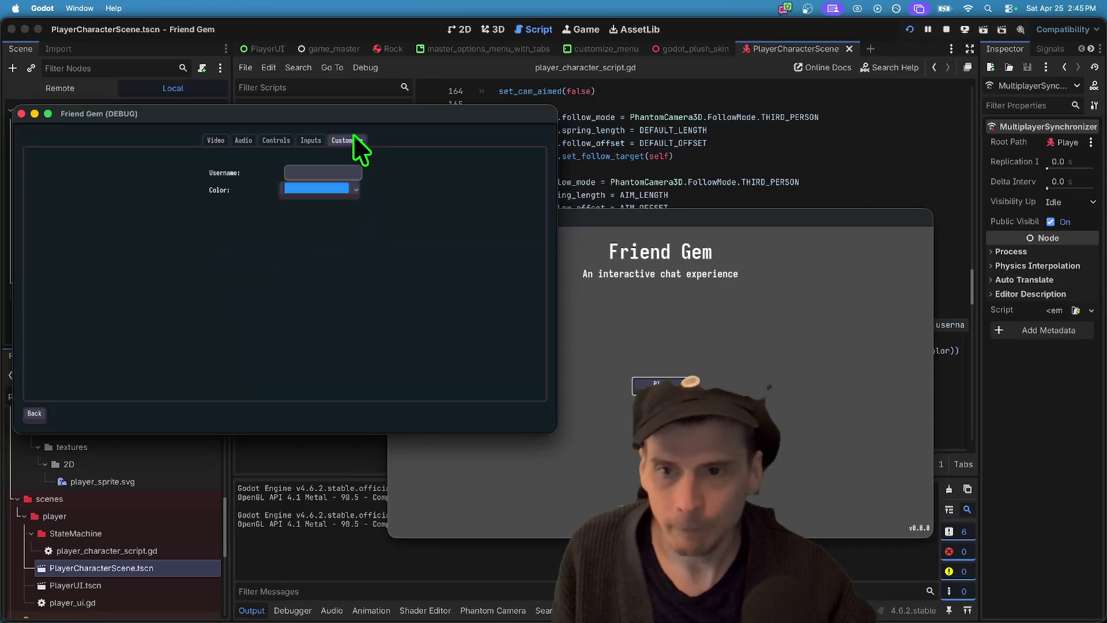
click(311, 189)
click(296, 248)
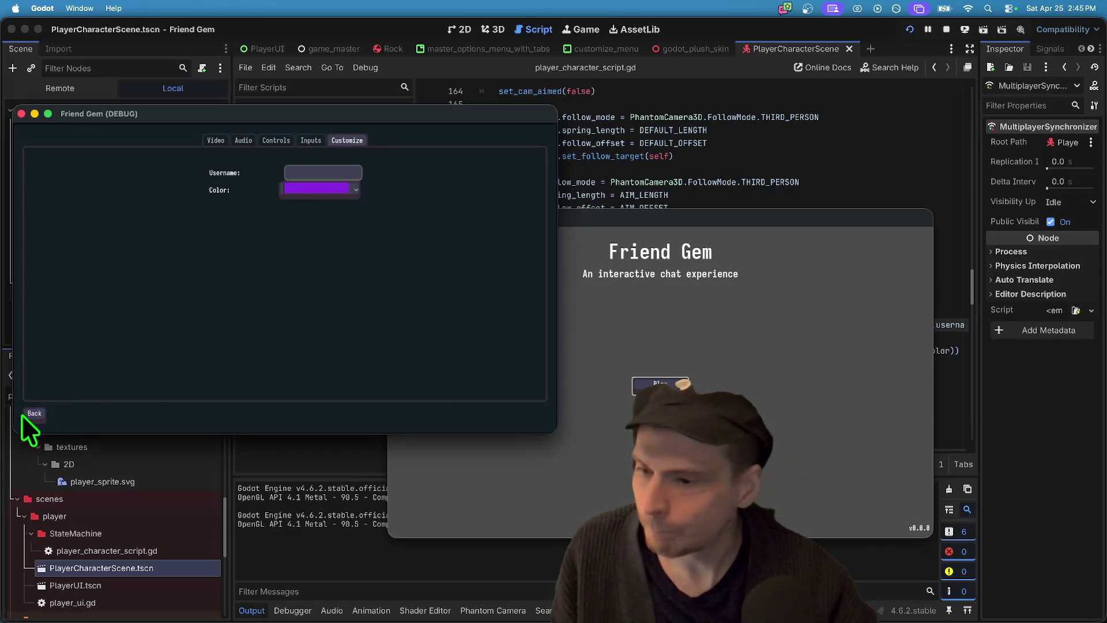
click(323, 173)
text(bbb)
click(38, 413)
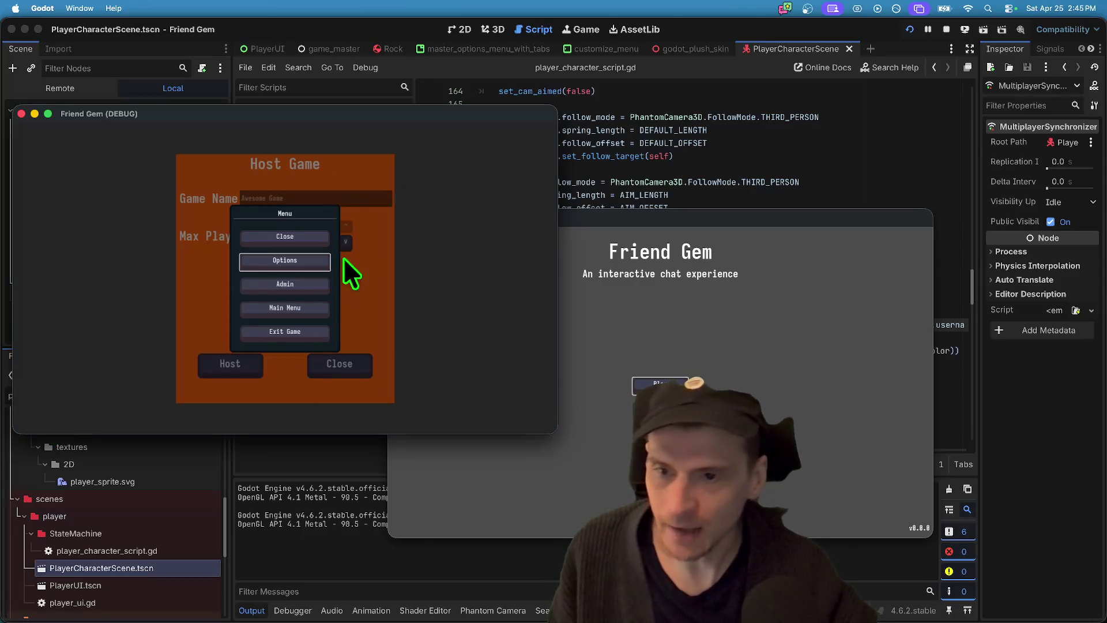
click(463, 279)
click(230, 364)
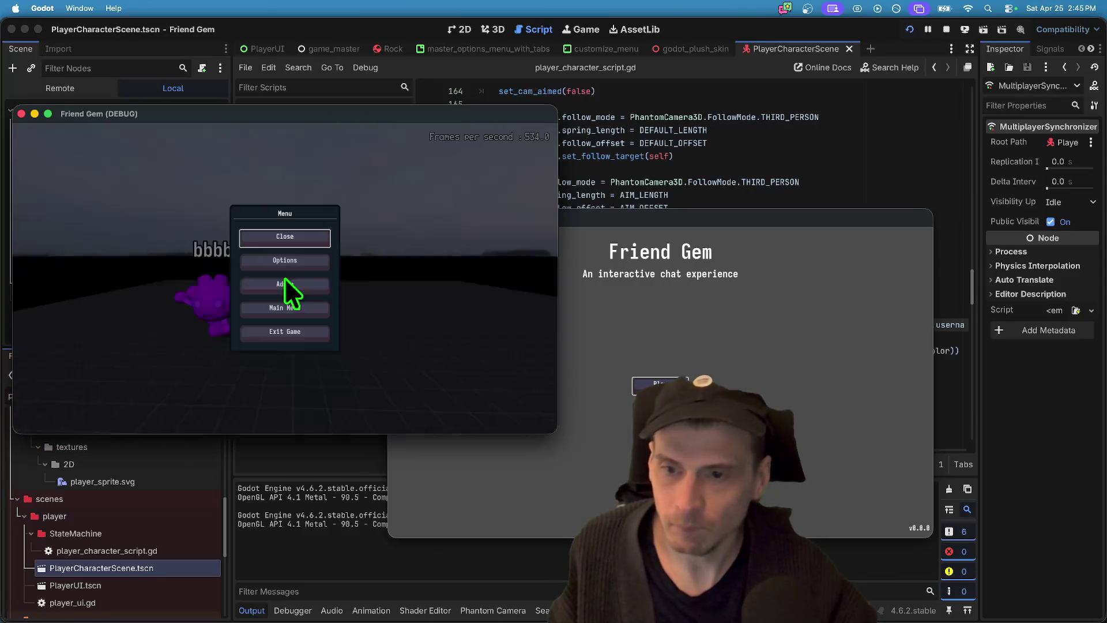
- In the right window, refresh the game list, join Awesome Game, then quit the test
click(660, 385)
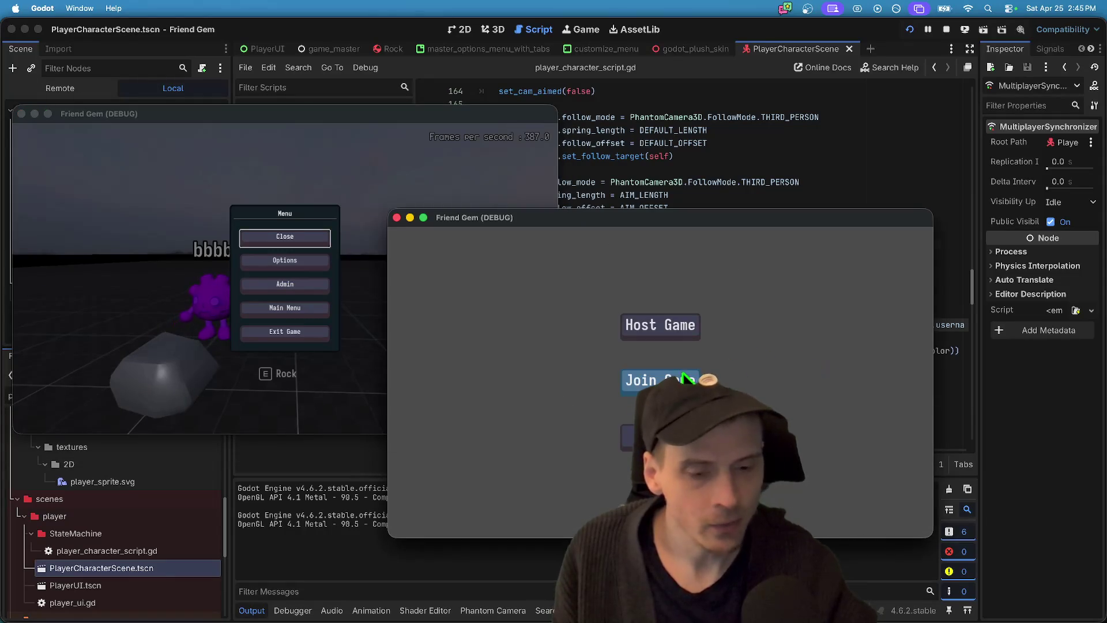
click(705, 378)
click(750, 295)
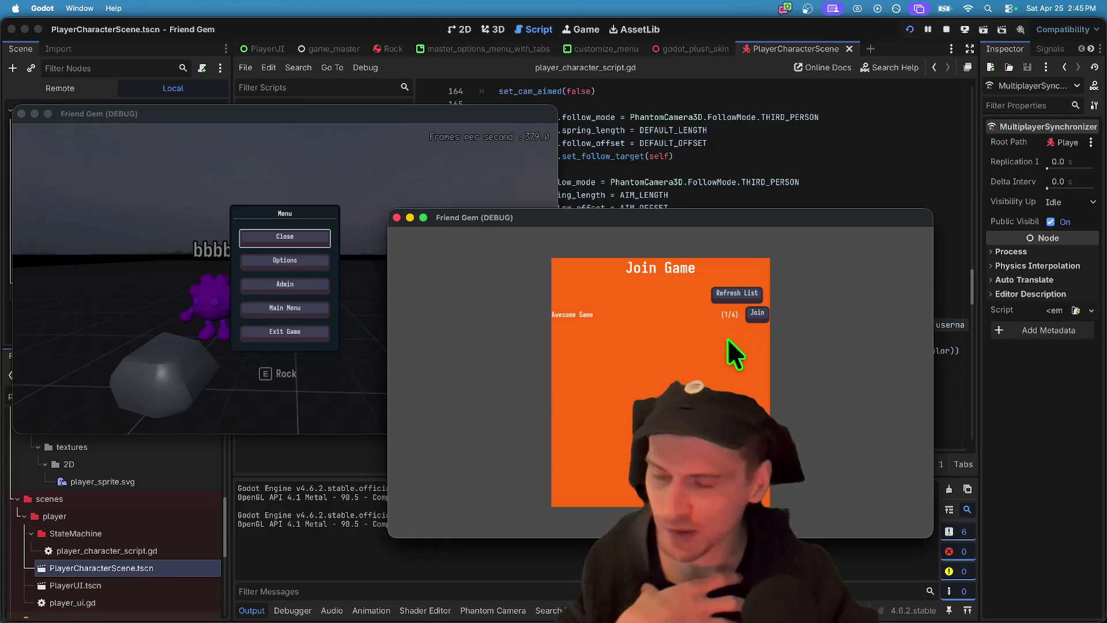
click(758, 313)
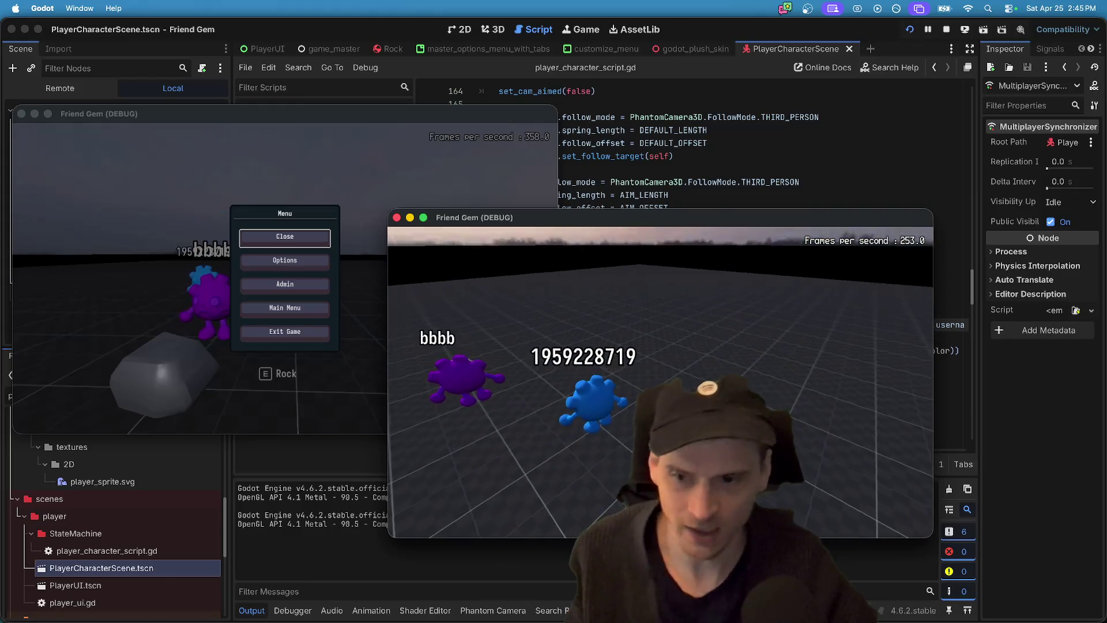
key(Escape)
click(654, 404)
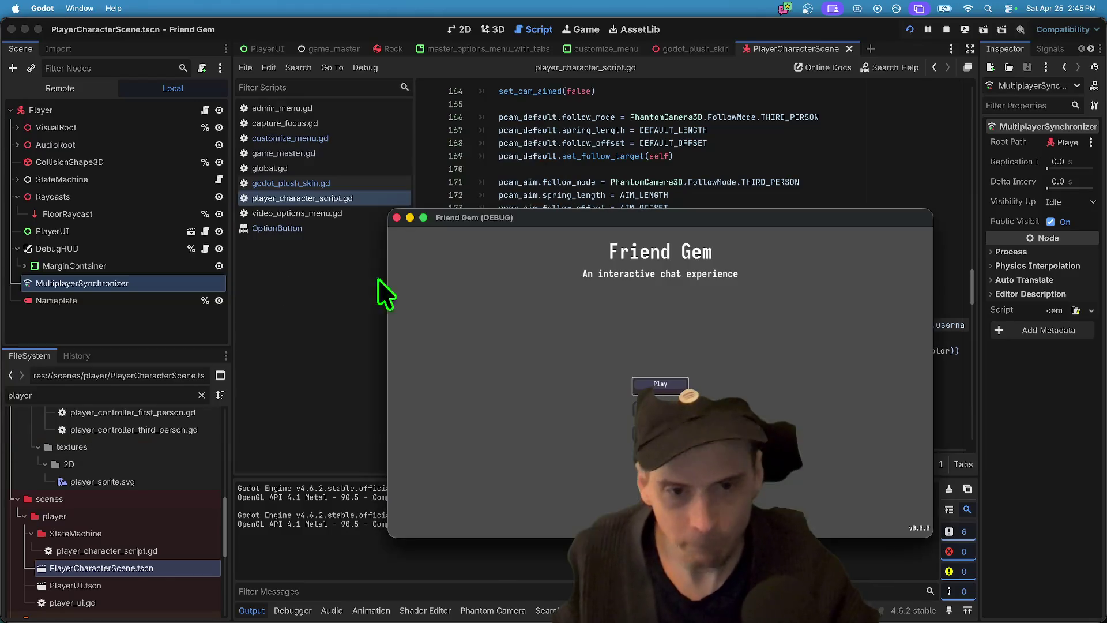
key(Escape)
click(721, 386)
- Try moving the sync_player_data.rpc line, restore the original order, and add a blank line above peer_connected
click(810, 376)
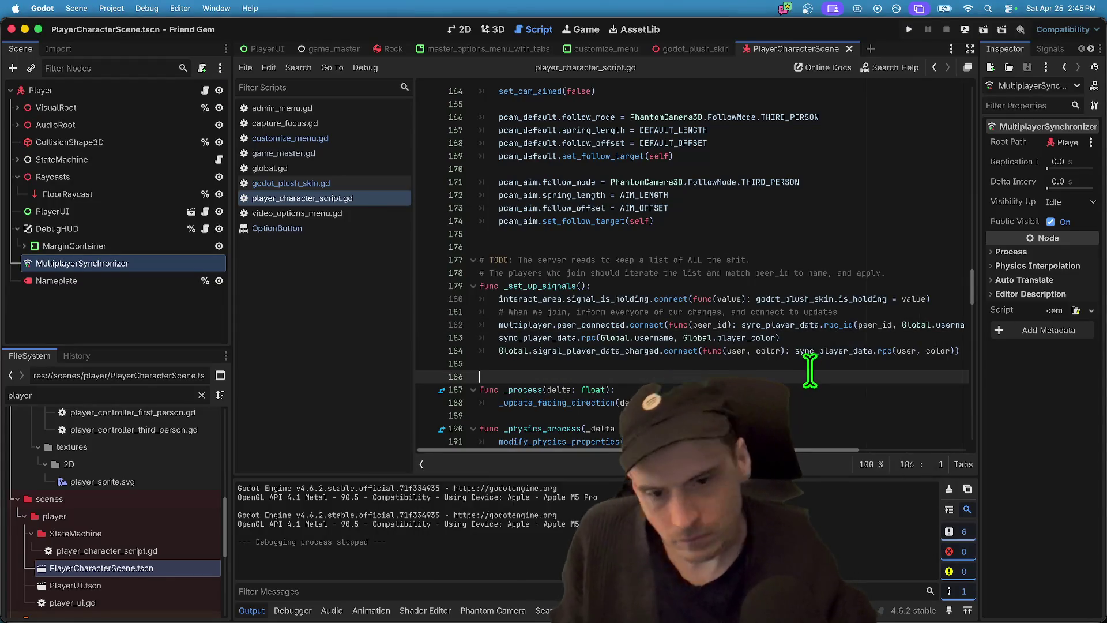
triple_click(819, 337)
drag(819, 338, 823, 350)
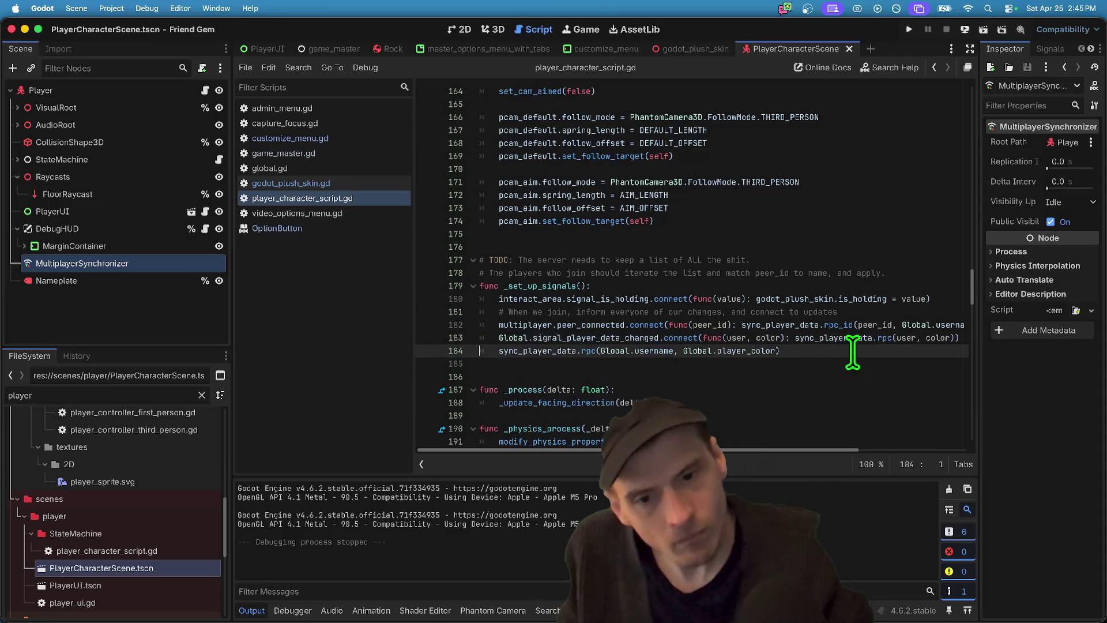
key(ctrl+z)
key(alt+Up)
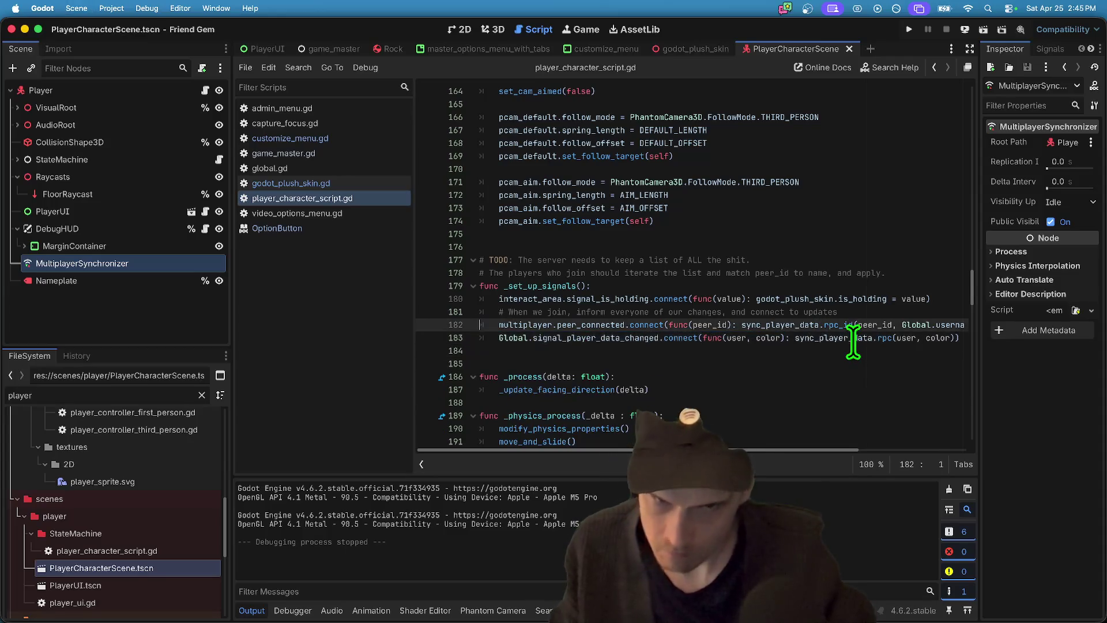
key(alt+Down)
key(Up)
key(Up)
key(Return)
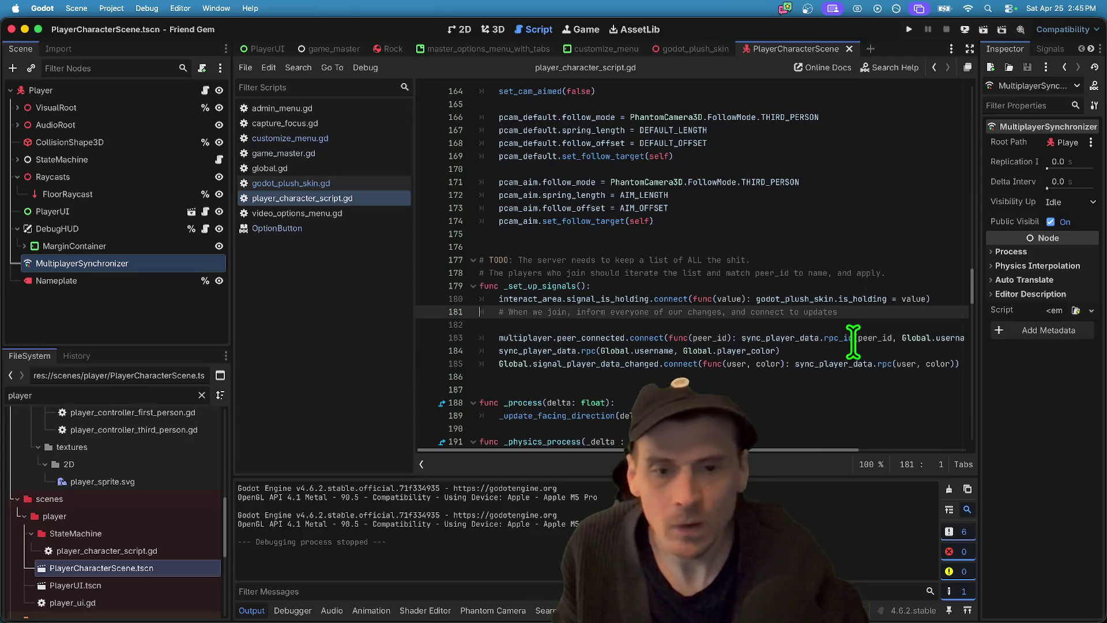
key(Up)
key(Tab)
key(Up)
key(Up)
key(Up)
- Delete the two TODO comment lines and the 'When we join' comment, keeping a blank line before peer_connected
key(Home)
key(shift+Down)
key(shift+Down)
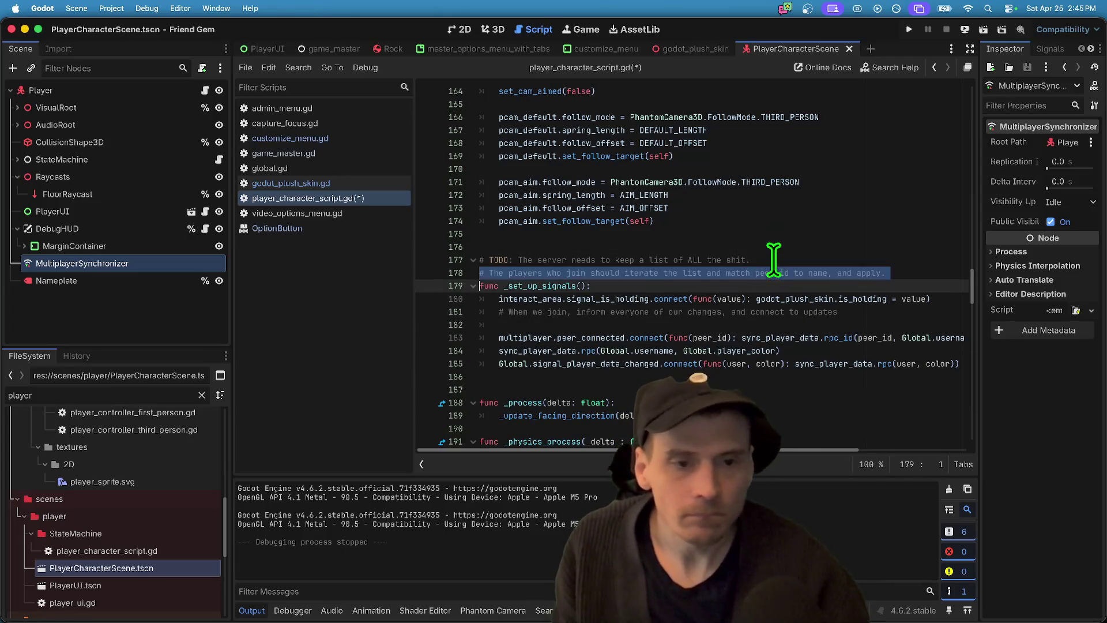
key(BackSpace)
key(Down)
key(Down)
key(End)
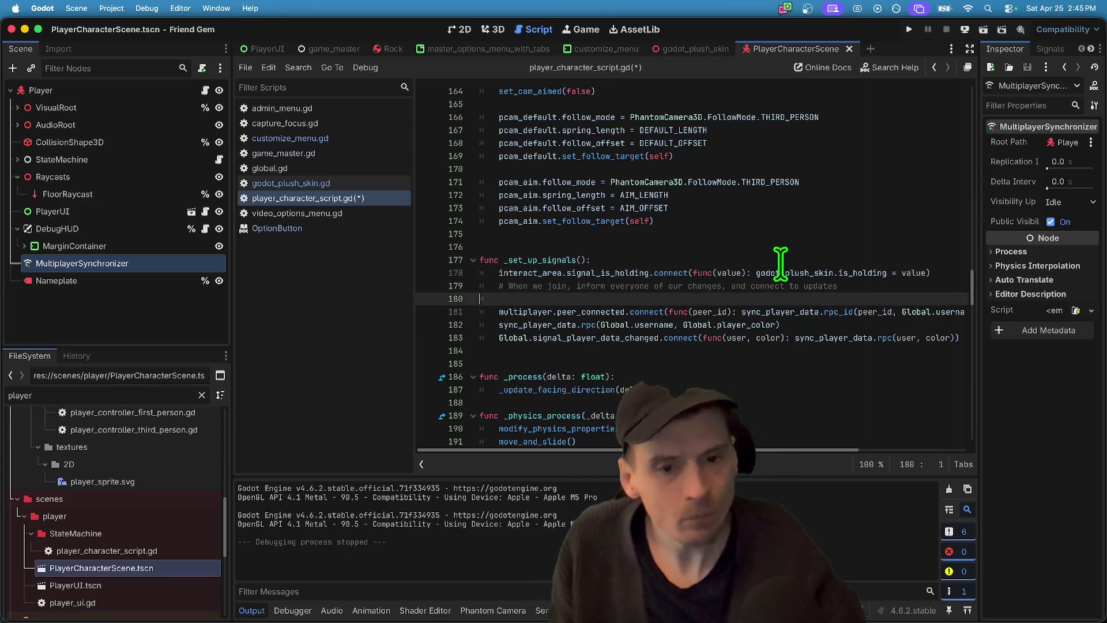
key(Delete)
key(Home)
key(Home)
key(shift+Down)
key(BackSpace)
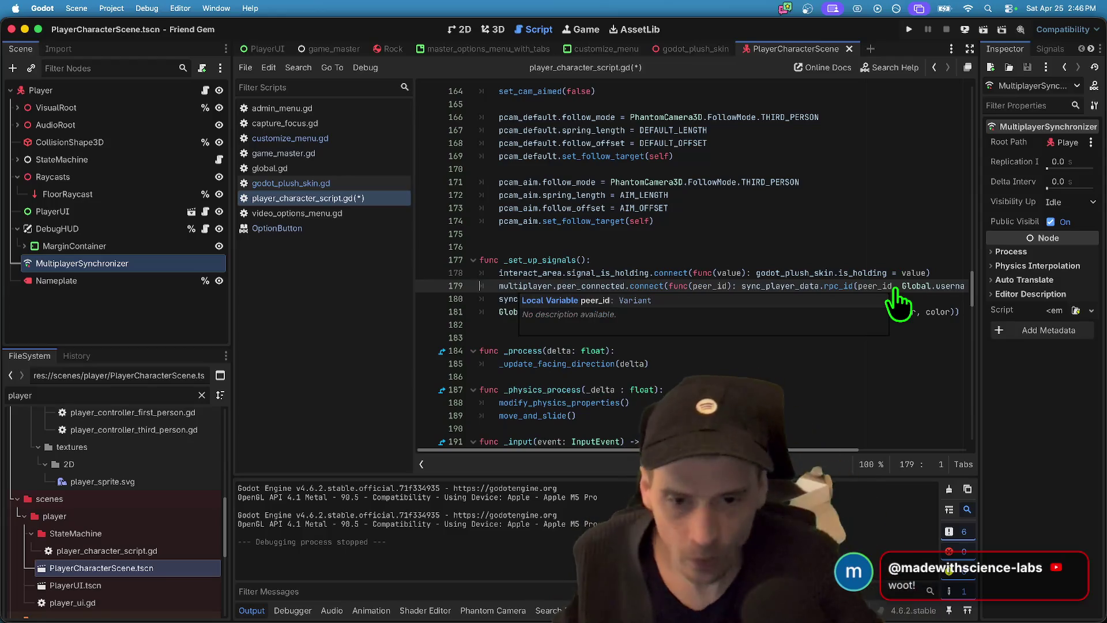
key(Return)
key(Down)
key(Down)
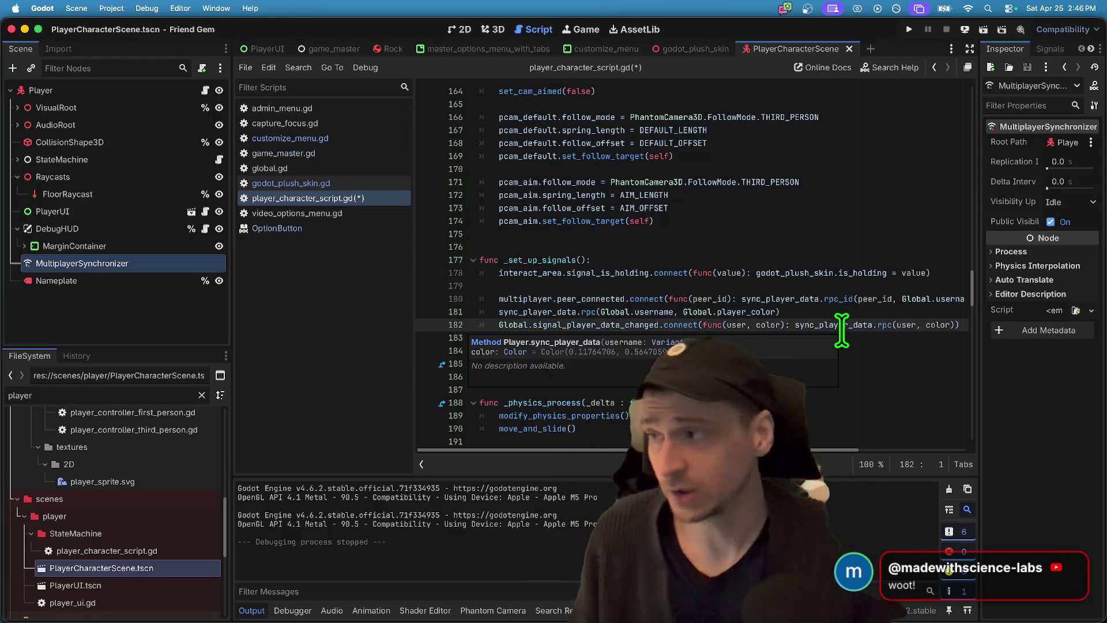
- Switch to Firefox and enter the Making HTTP requests docs address in a new tab
click(226, 581)
key(super+t)
text(ht)
key(Down)
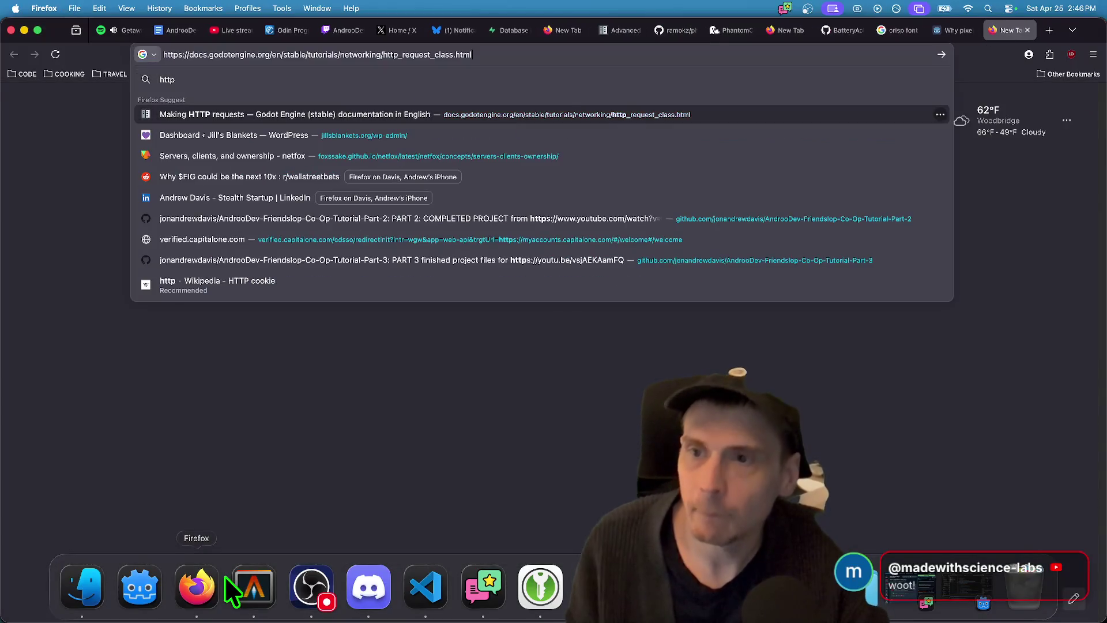
- Load the Making HTTP requests page, scroll to 'Scripting the request', and return to Godot
key(Return)
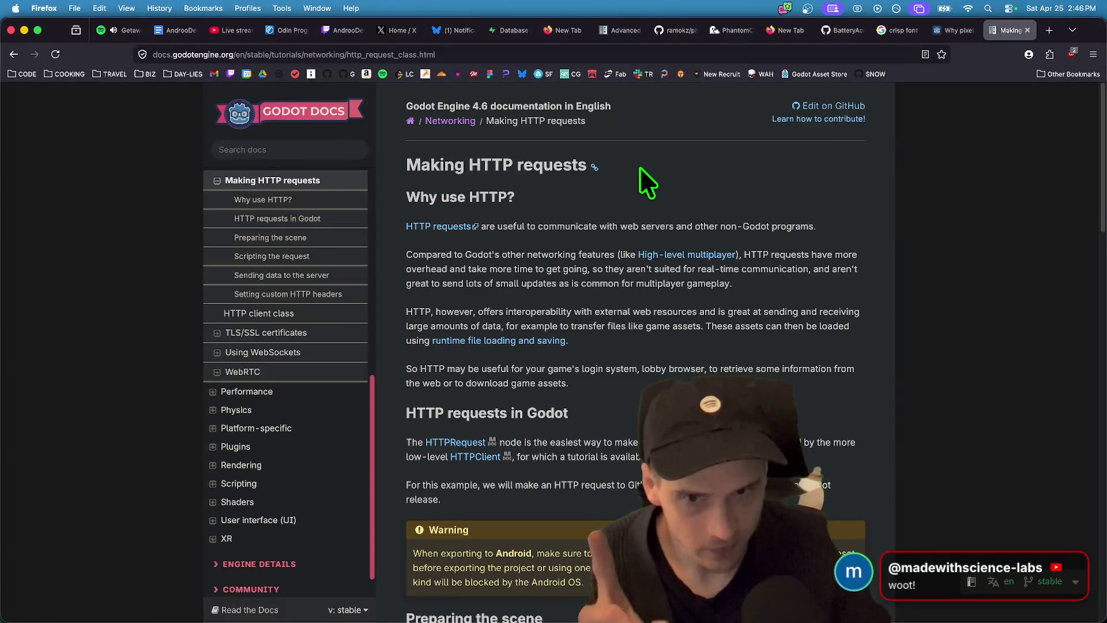
scroll(942, 409, down, 15)
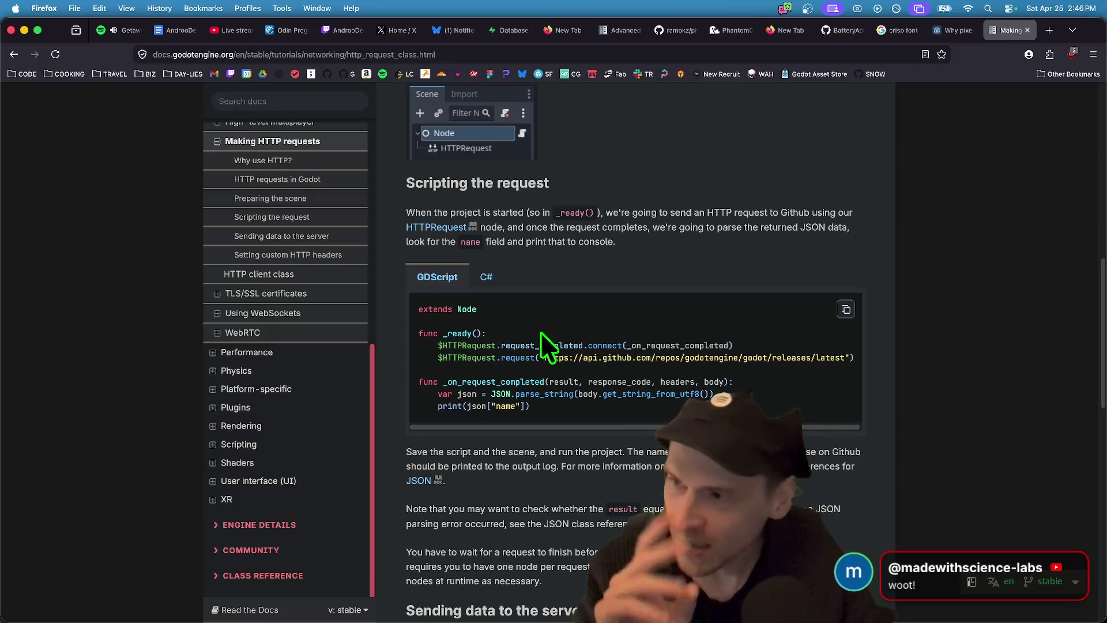
key(super+Tab)
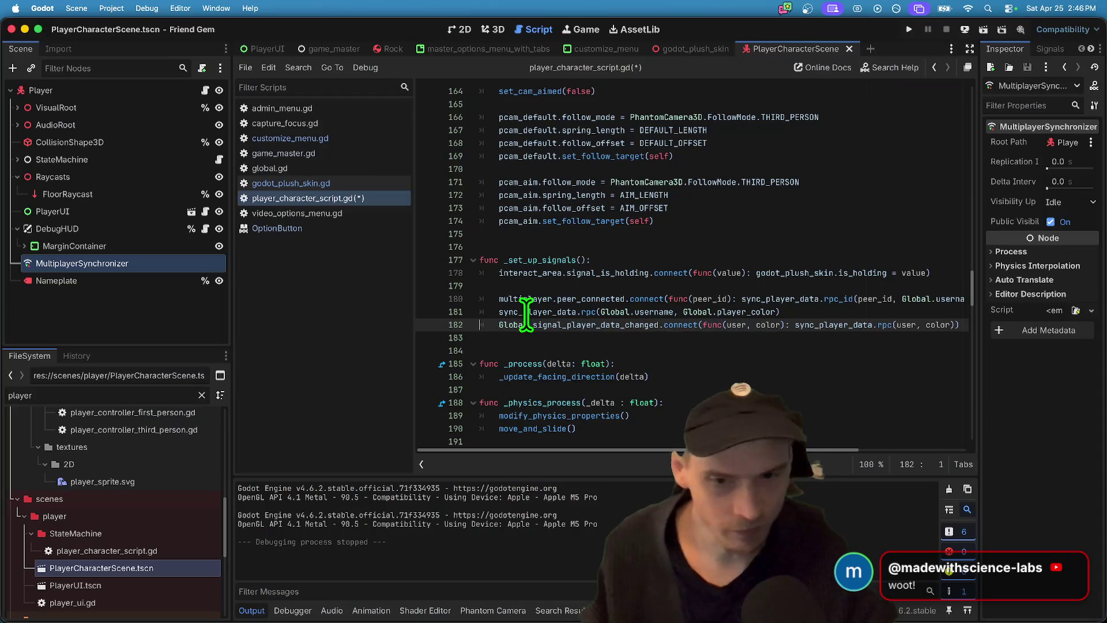
- Open a blank line in _set_up_signals and write '# 1. Apply our global to ourselves'
key(Up)
key(Up)
key(Up)
key(Return)
key(Down)
key(Down)
key(Up)
key(Up)
key(Up)
key(Tab)
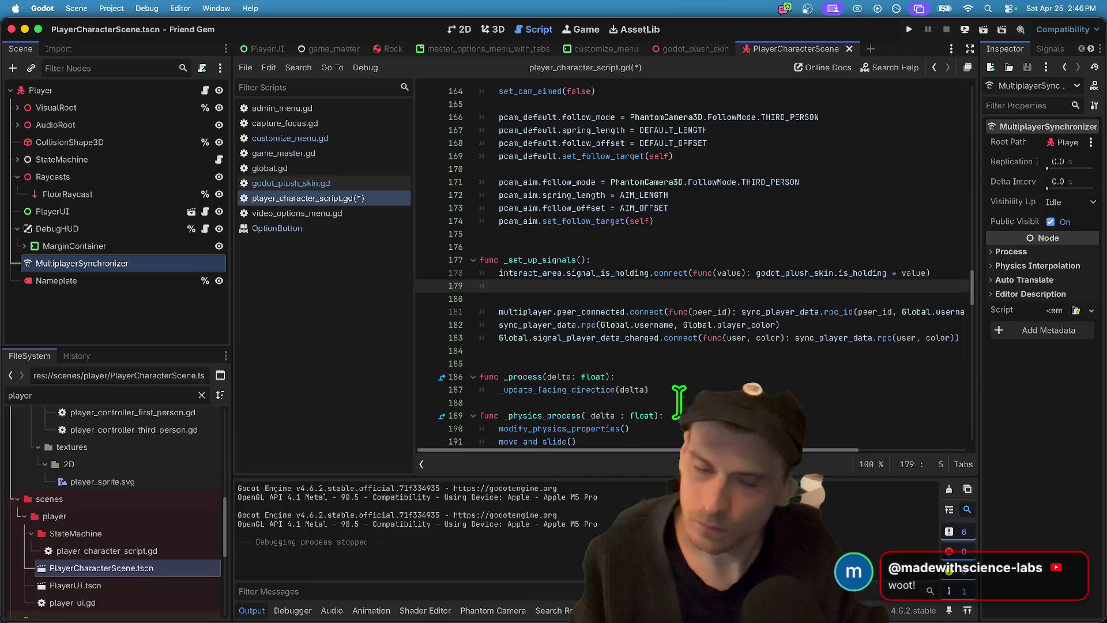
key(Return)
text(# )
text(ply our global to oursel)
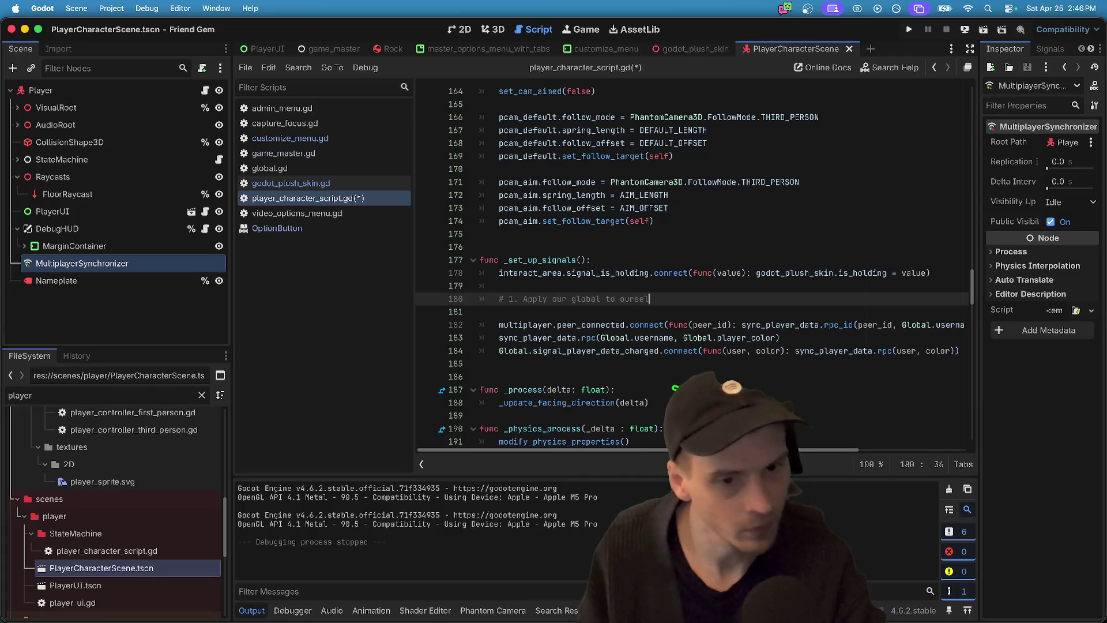
text(ves)
- Add the '# 2. … to anyone who joins' and '# 3. … if we change ourselves' comments, correcting 'joines' to 'joins'
key(Return)
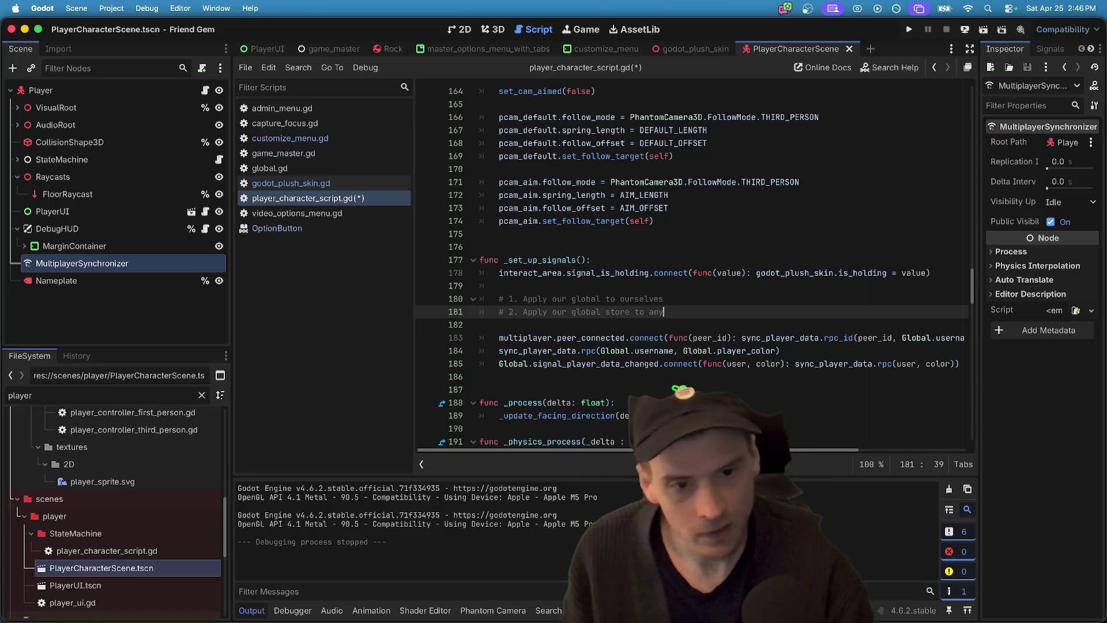
text(# 2. Apply our global store to anyone who joi)
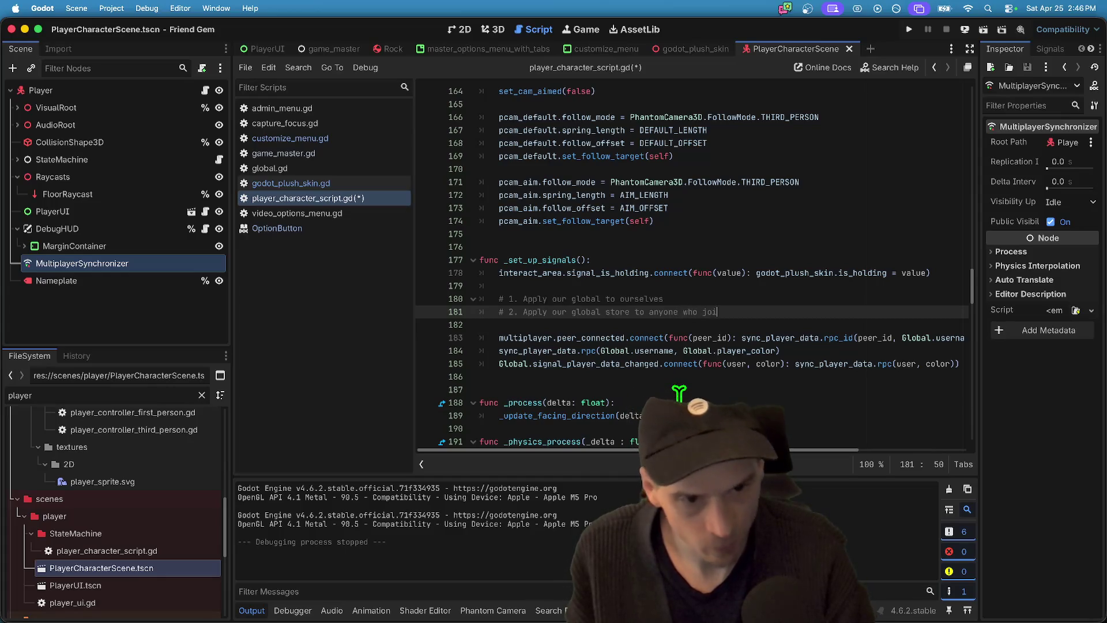
text(nes)
key(Return)
text(# 3.)
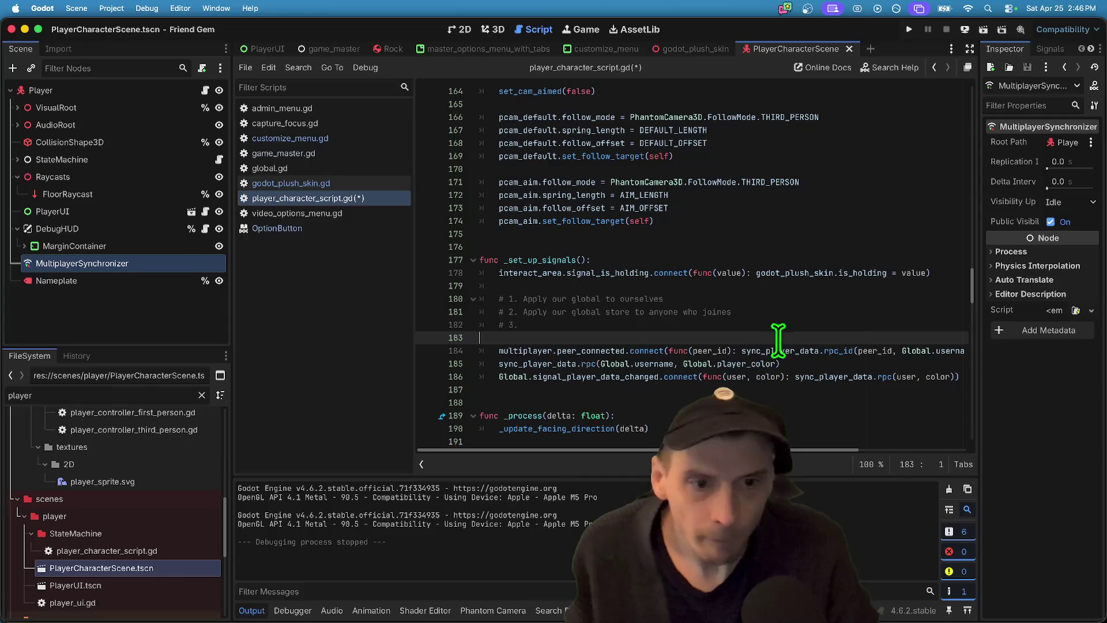
click(793, 314)
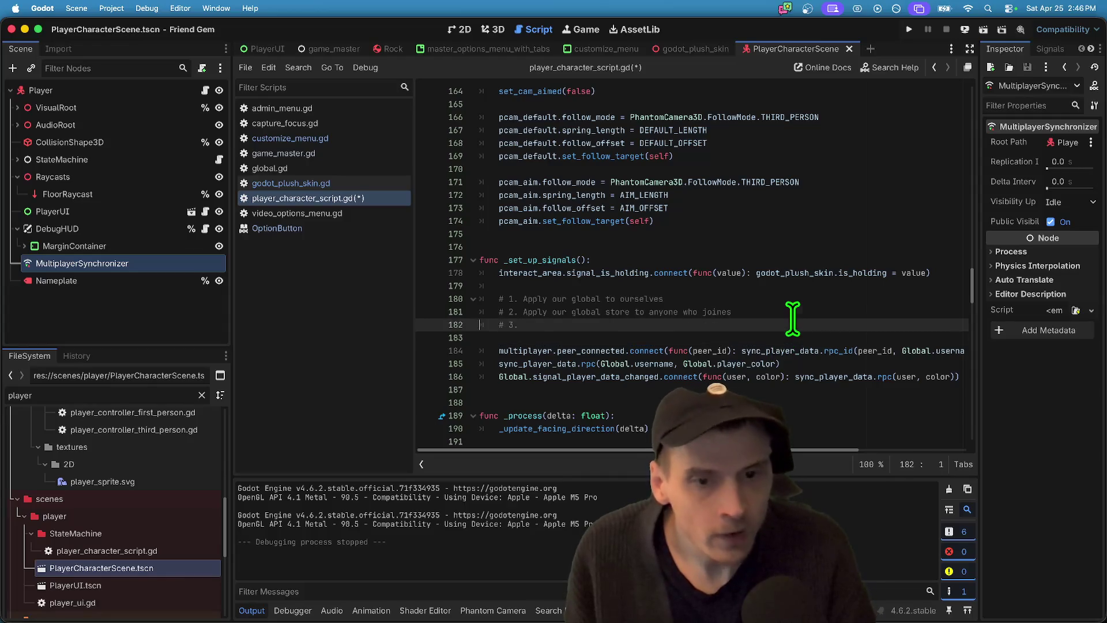
key(Left)
key(BackSpace)
key(Down)
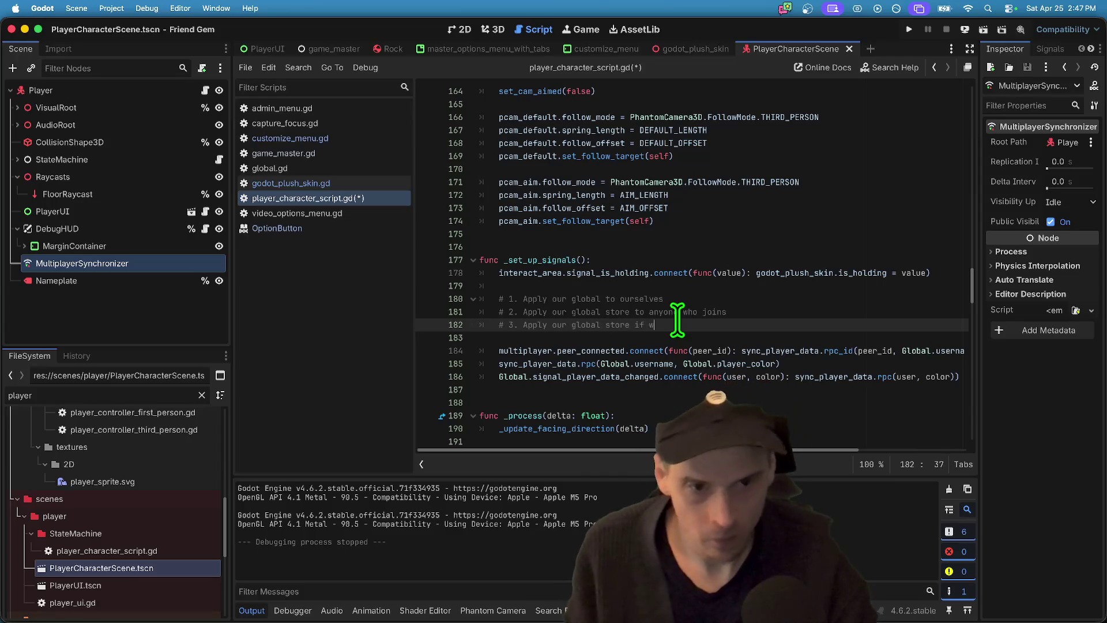
text(selves)
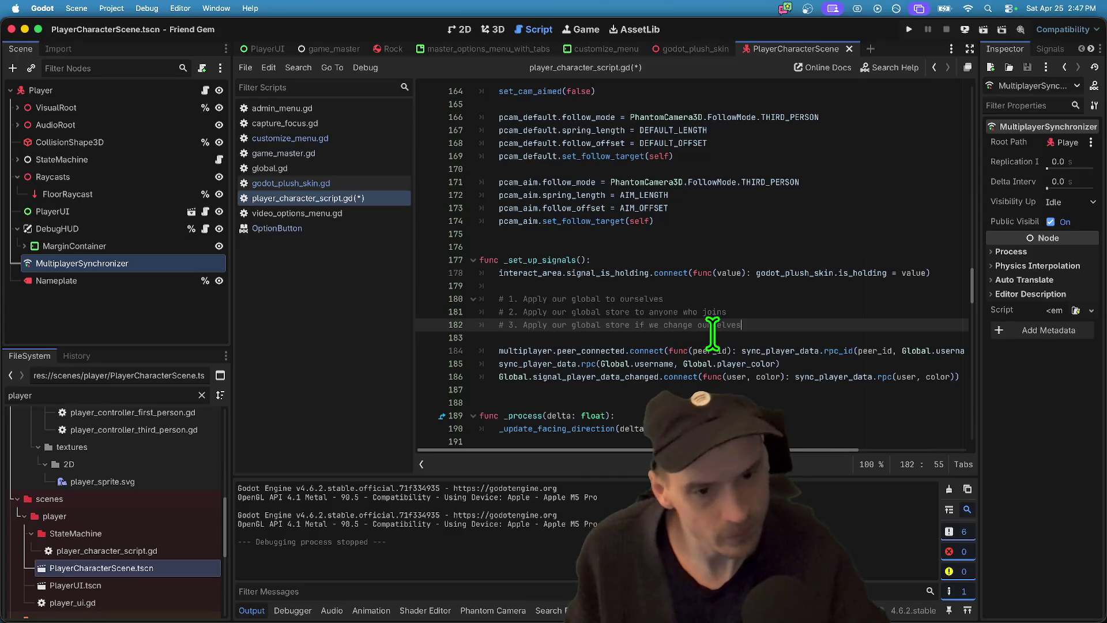
click(461, 351)
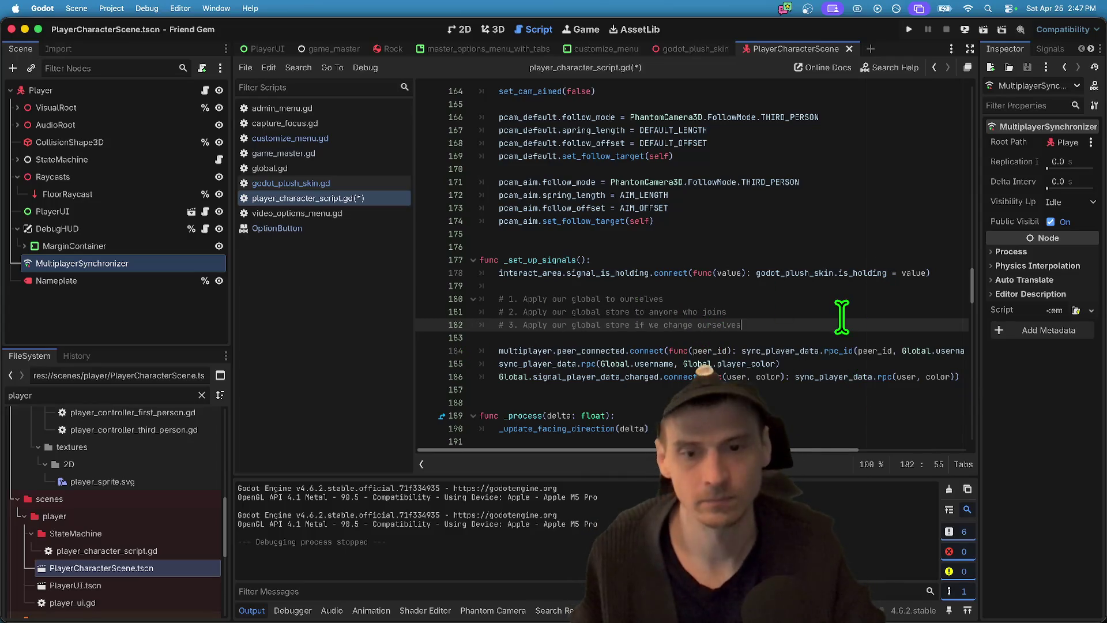
key(Down)
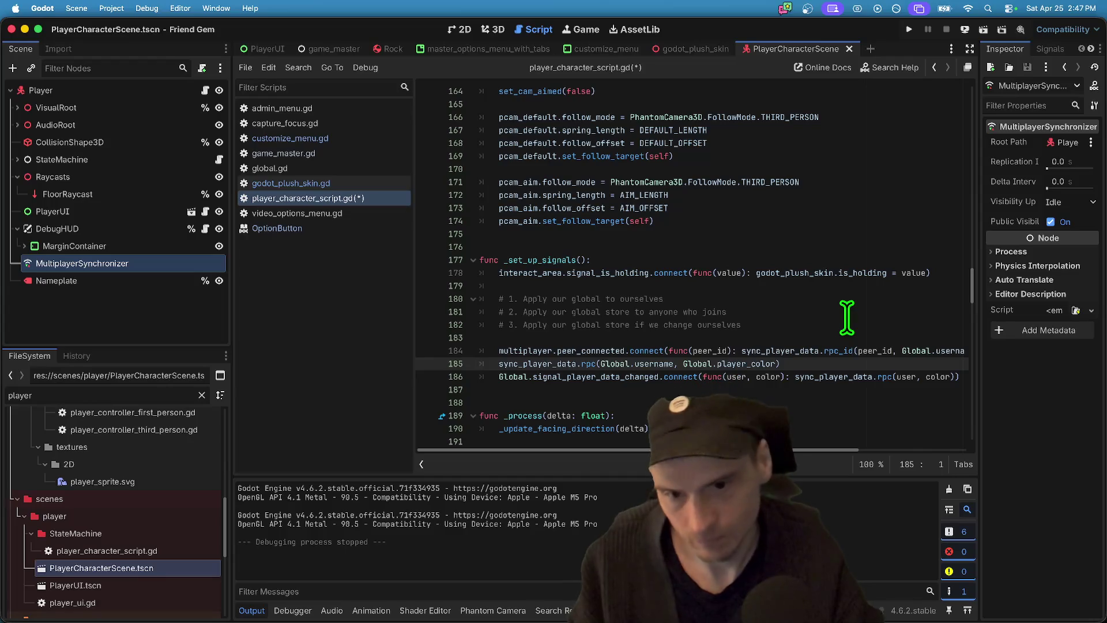
- Add blank lines around peer_connected and cut the sync_player_data.rpc line for step one
key(Up)
key(Return)
key(Down)
key(Return)
key(Up)
key(Up)
key(Up)
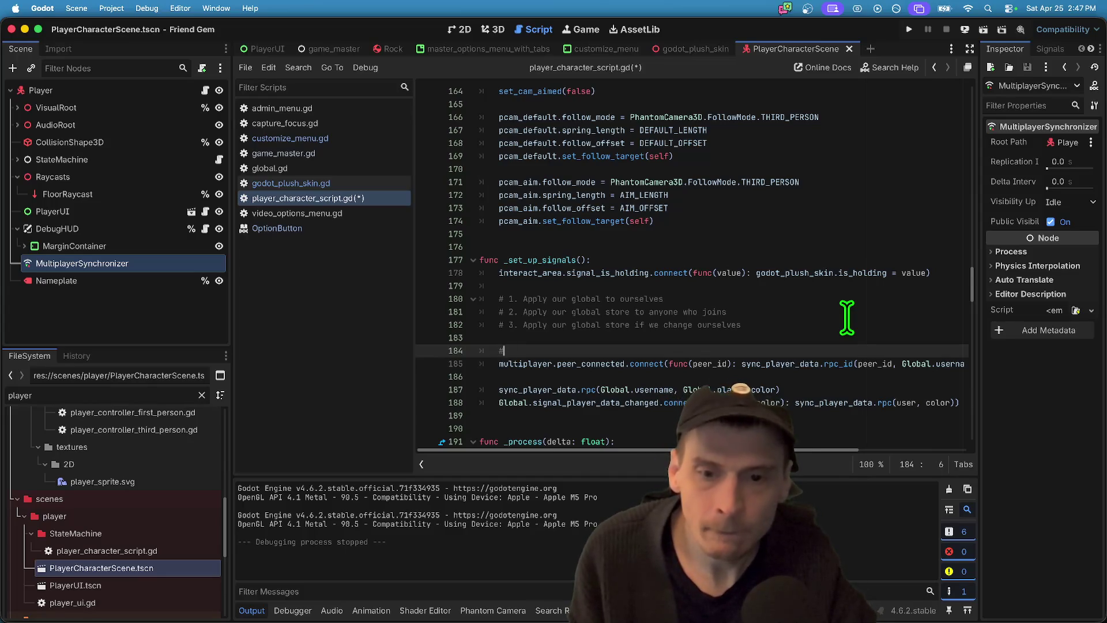
key(Down)
key(Down)
key(Down)
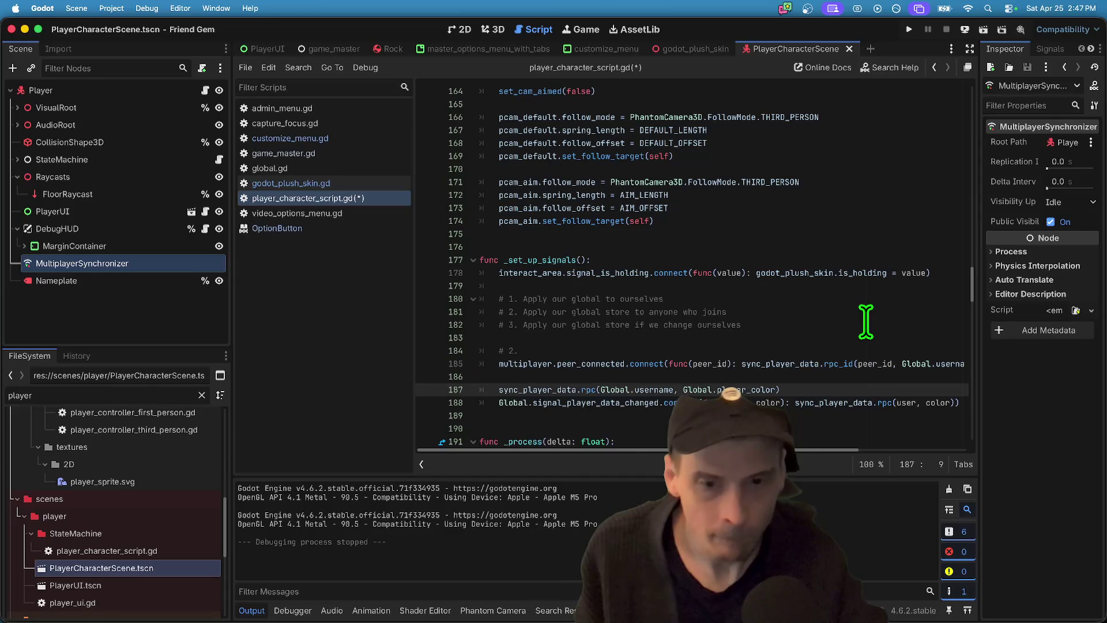
key(super+x)
key(Up)
key(Up)
key(Up)
key(Return)
key(Tab)
key(Return)
key(Up)
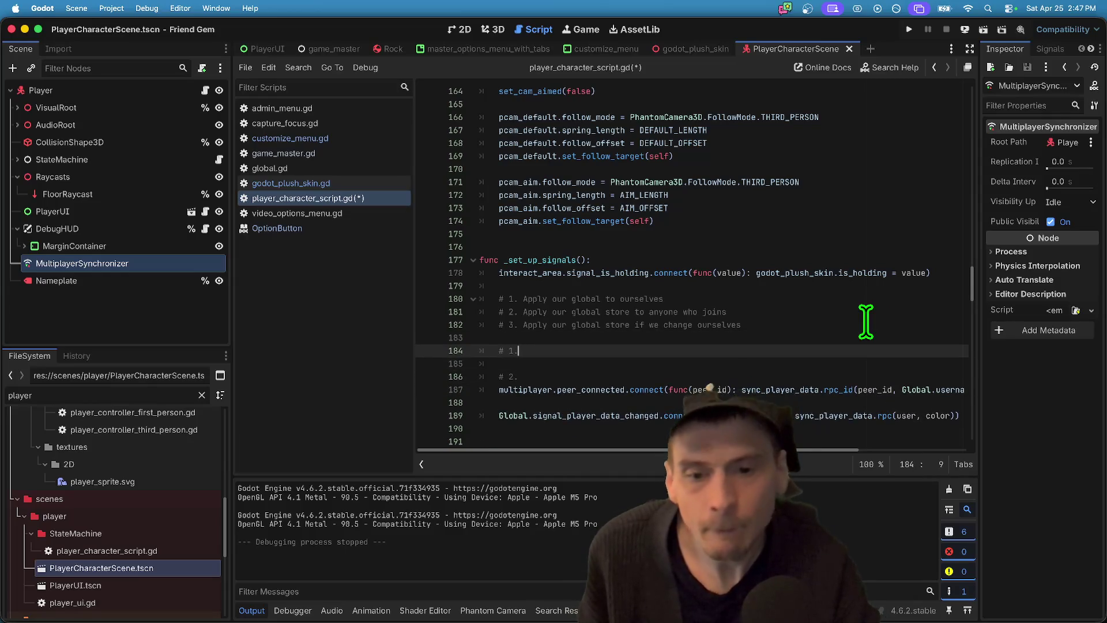
- Paste the sync_player_data call under the # 1. comment and delete its rpc
key(Down)
key(super+v)
click(576, 353)
double_click(590, 364)
key(BackSpace)
key(BackSpace)
key(Down)
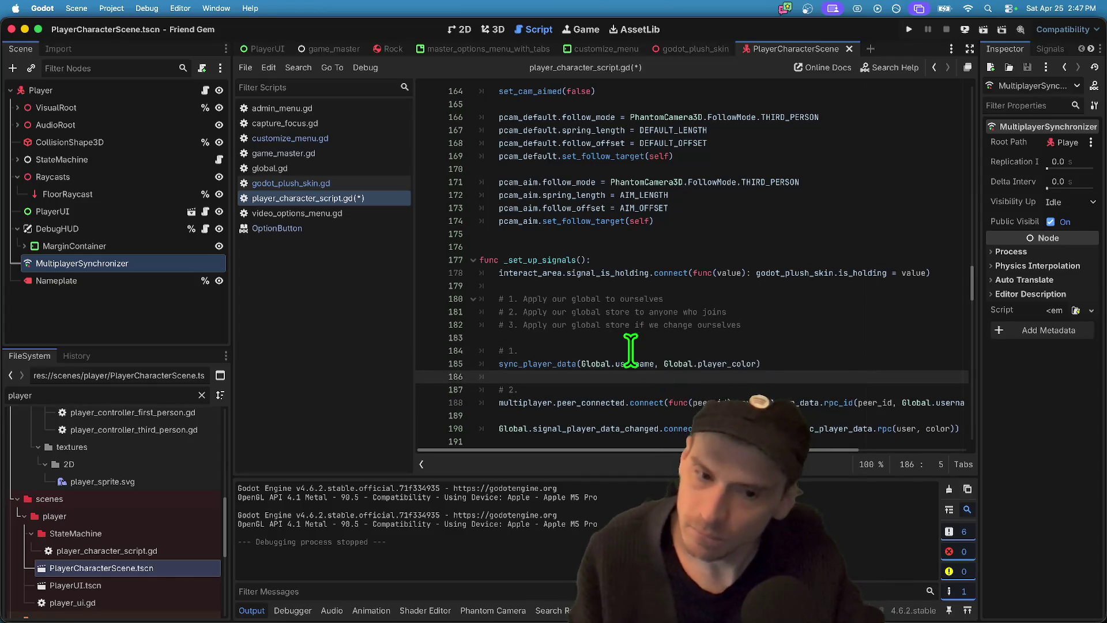
scroll(631, 348, down, 2)
- Re-add and remove .rpc on the step-one sync_player_data call, ending with .rpc restored
click(679, 356)
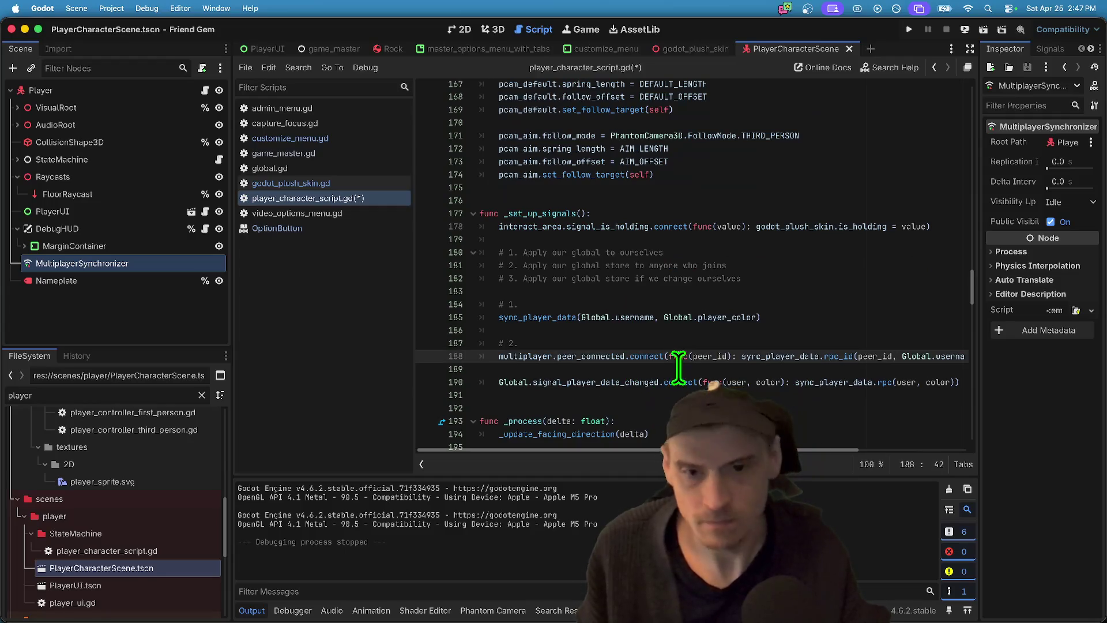
click(684, 367)
click(849, 305)
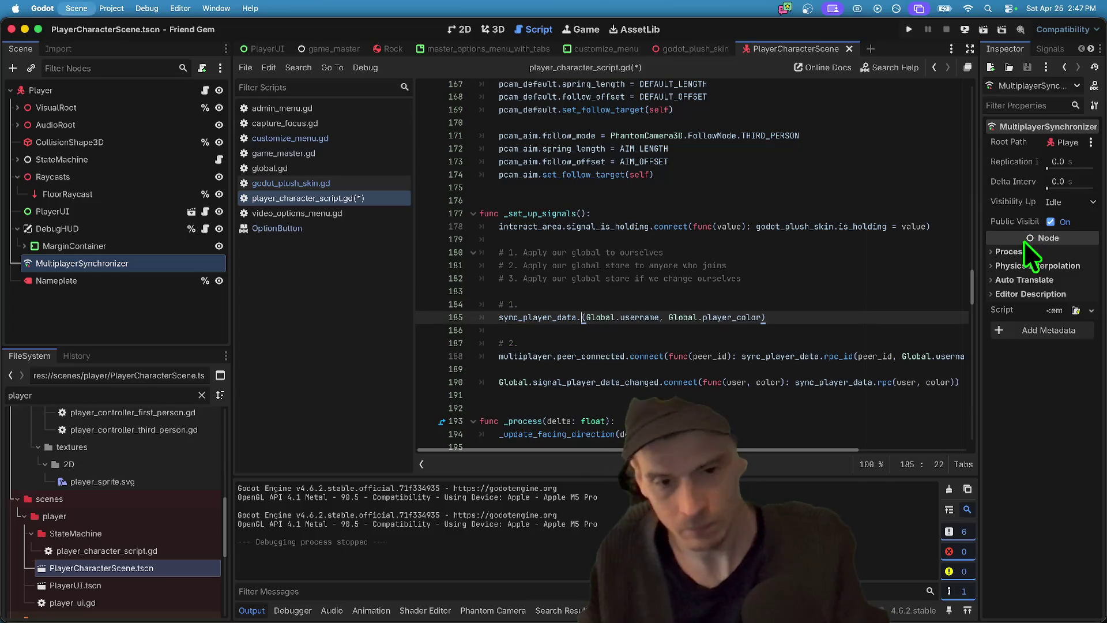
click(577, 317)
text(.rpc)
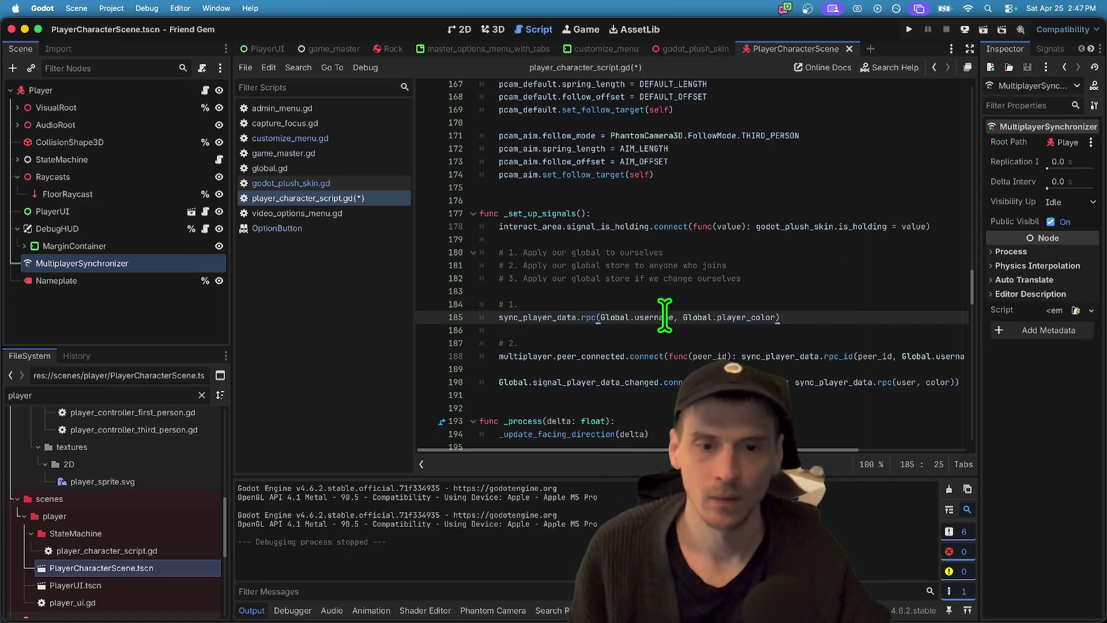
mouse_move(665, 316)
key(BackSpace)
key(BackSpace)
key(BackSpace)
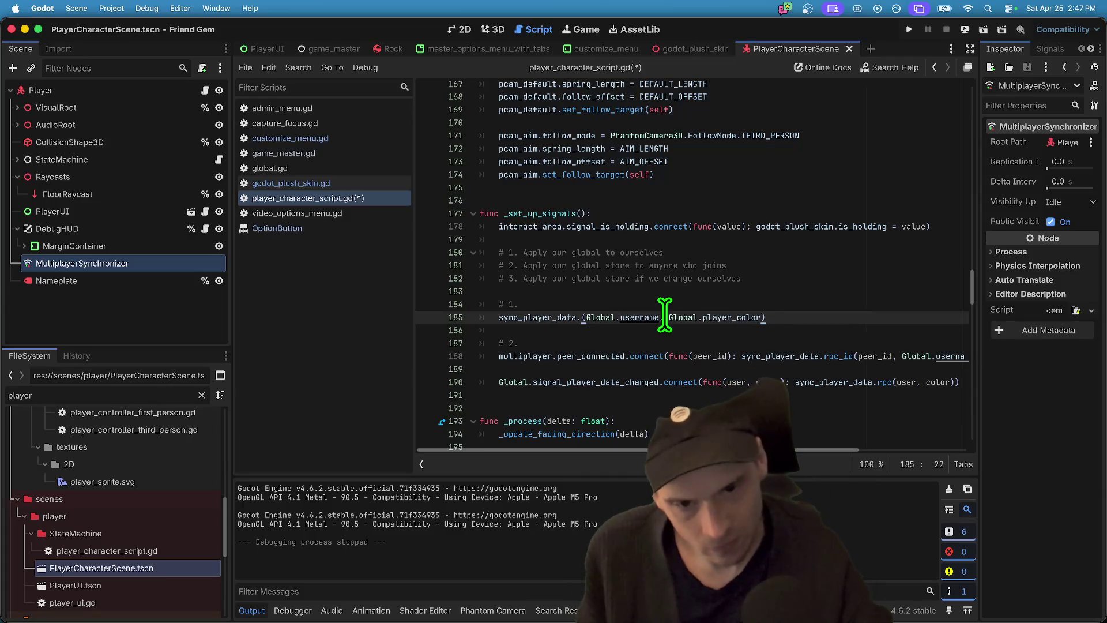
key(BackSpace)
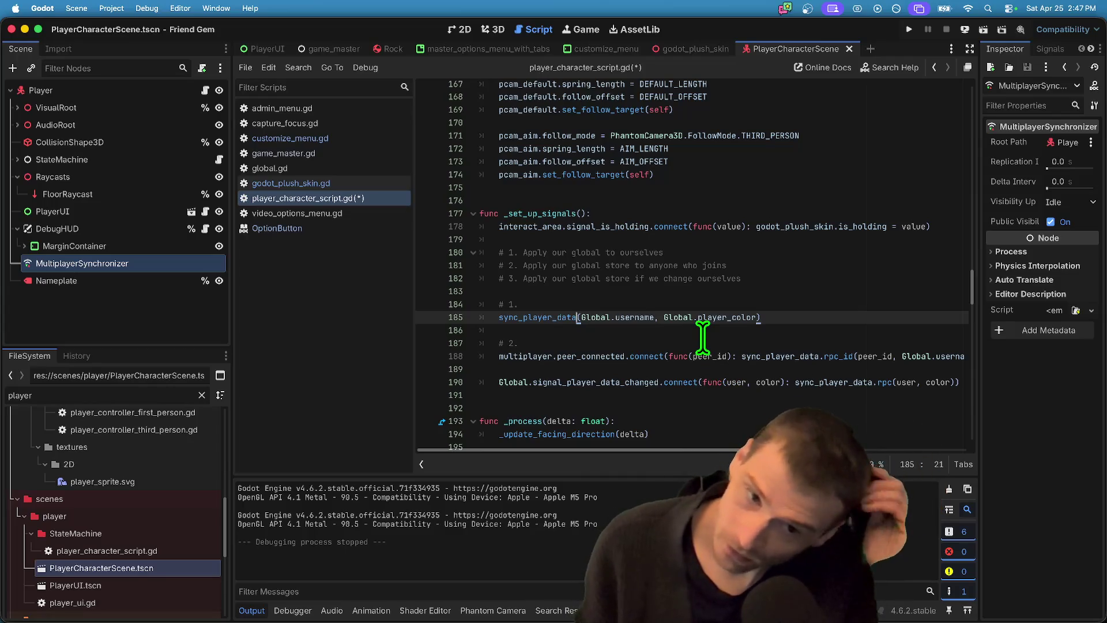
text(.)
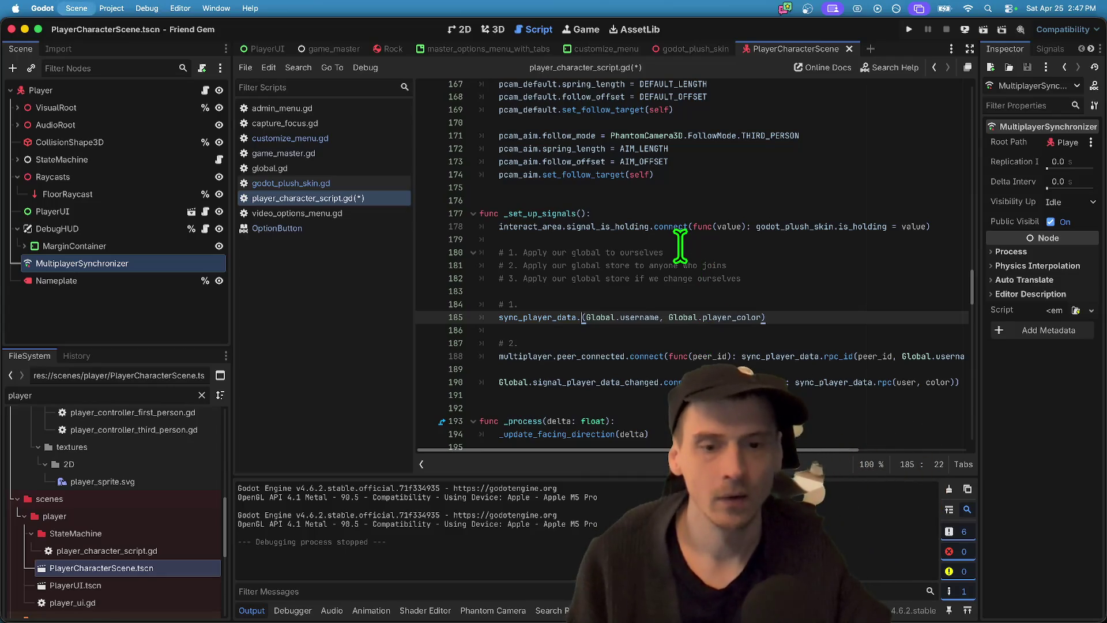
text(rpc)
- Reword comment one to 'apply our global to everyone in the game when we join'
double_click(578, 252)
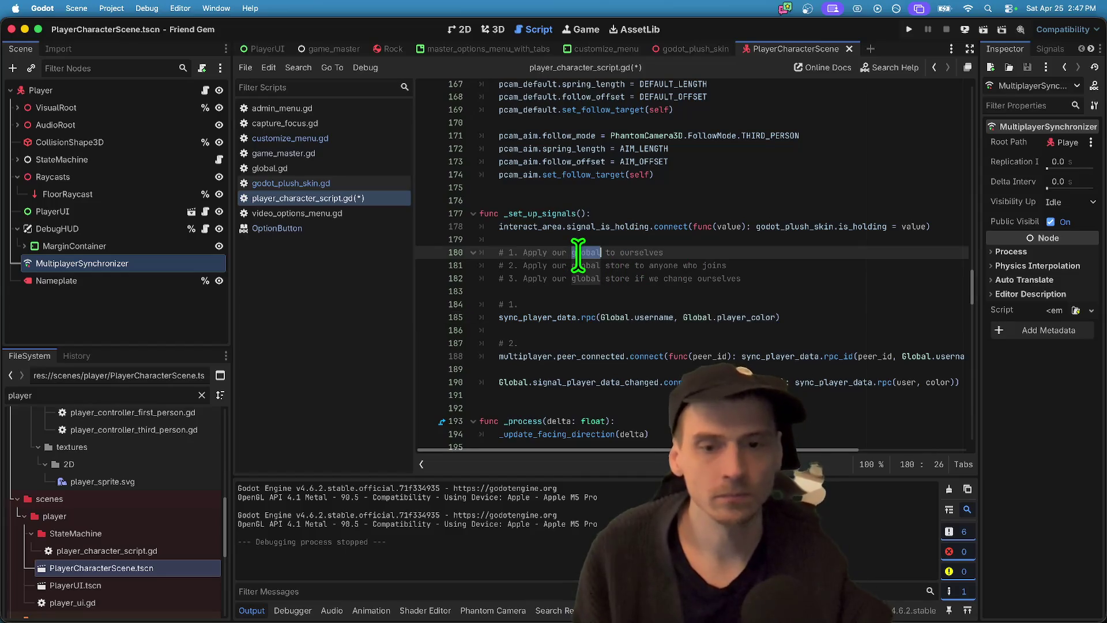
click(558, 317)
drag(747, 254, 576, 265)
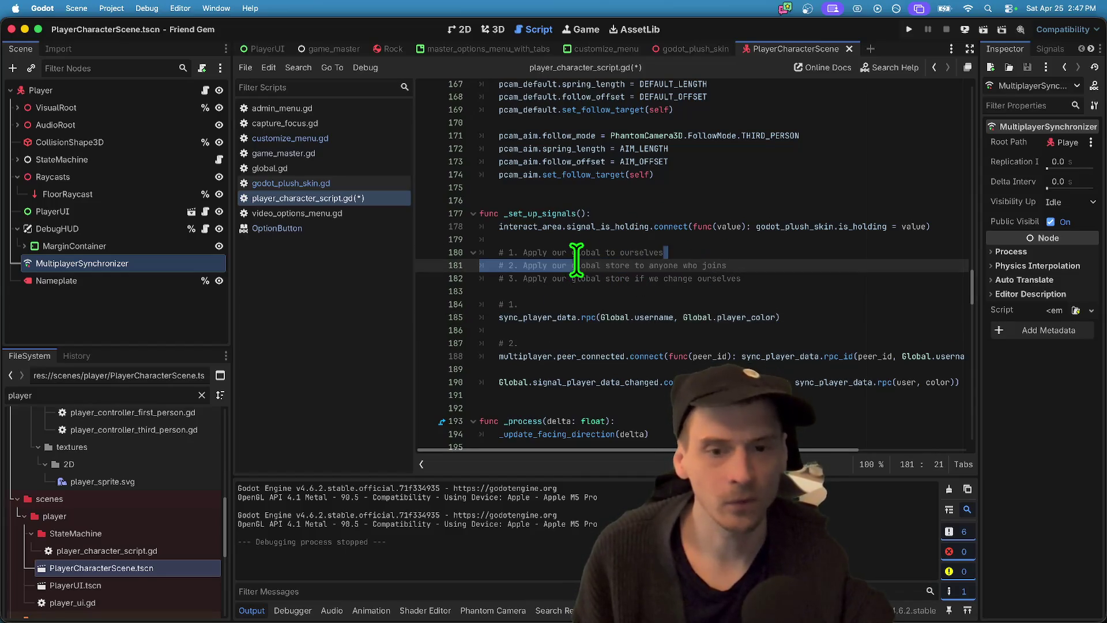
drag(664, 251, 535, 254)
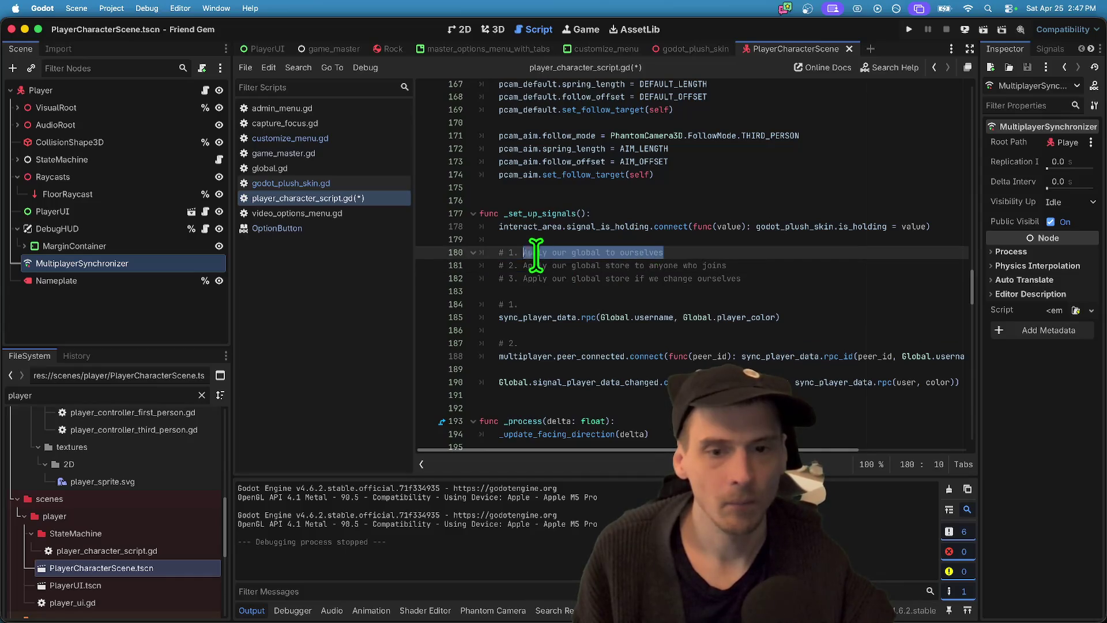
key(Right)
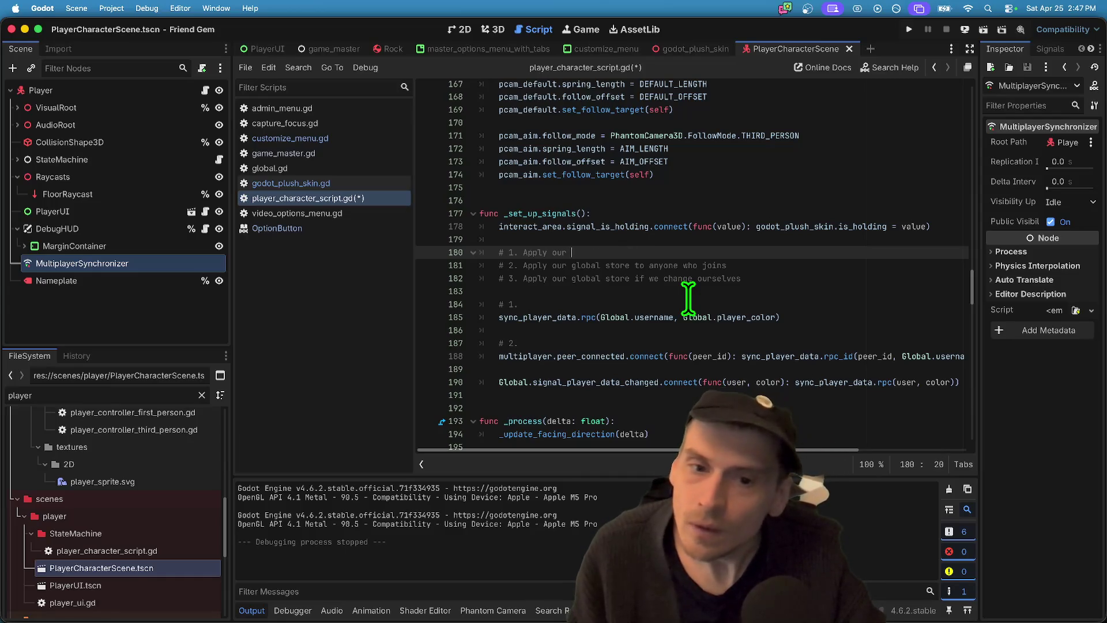
key(alt+BackSpace)
key(alt+BackSpace)
key(alt+BackSpace)
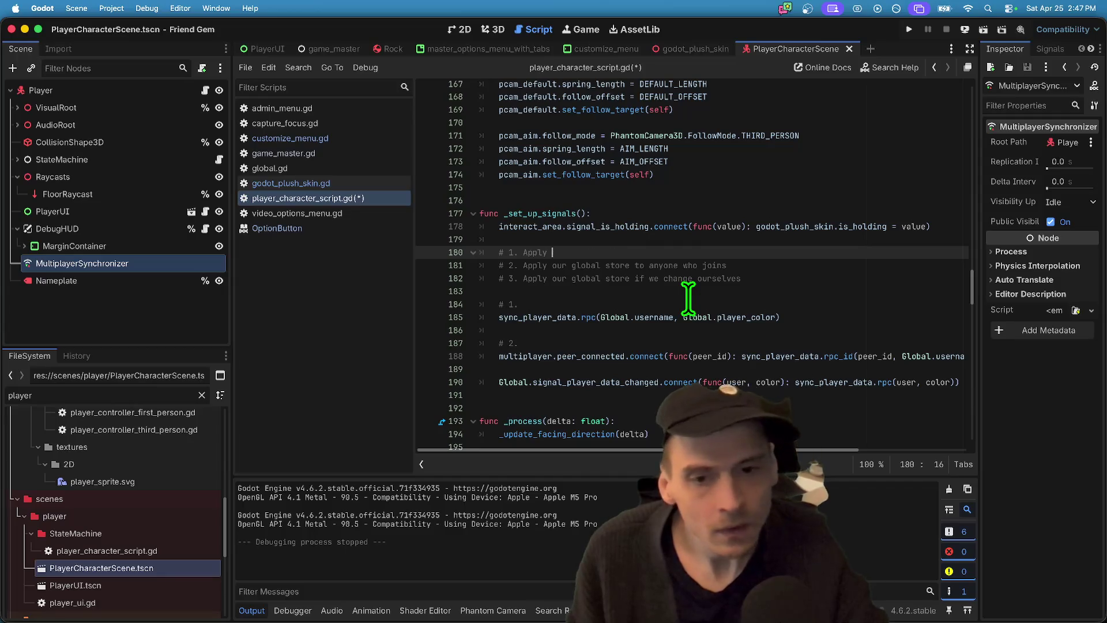
text(Inform everyone)
key(super+z)
key(super+z)
key(super+z)
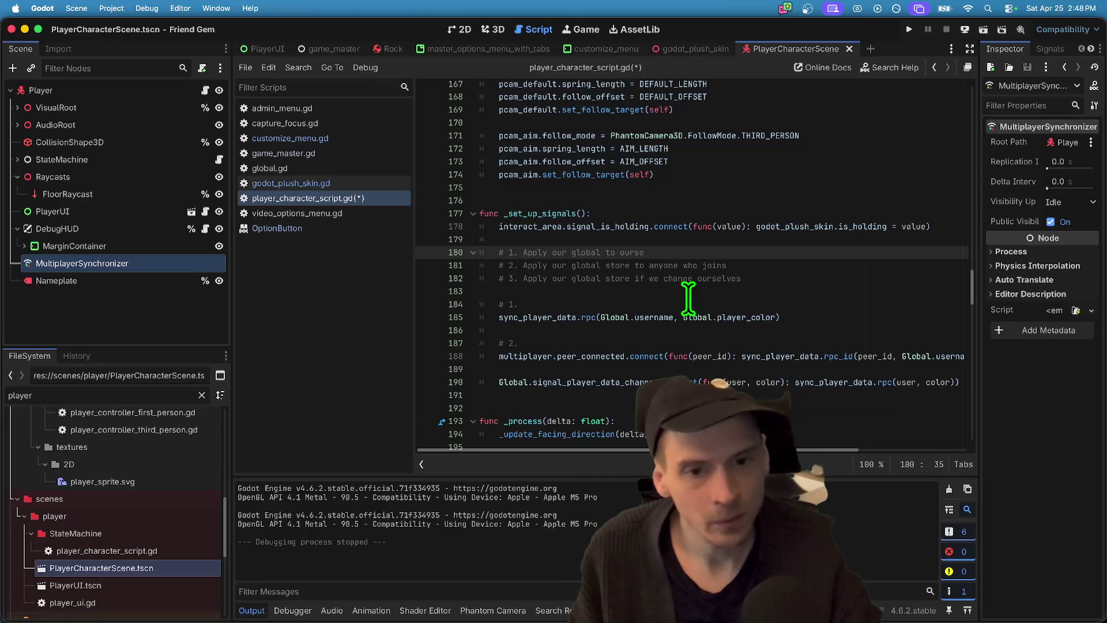
text(veryo)
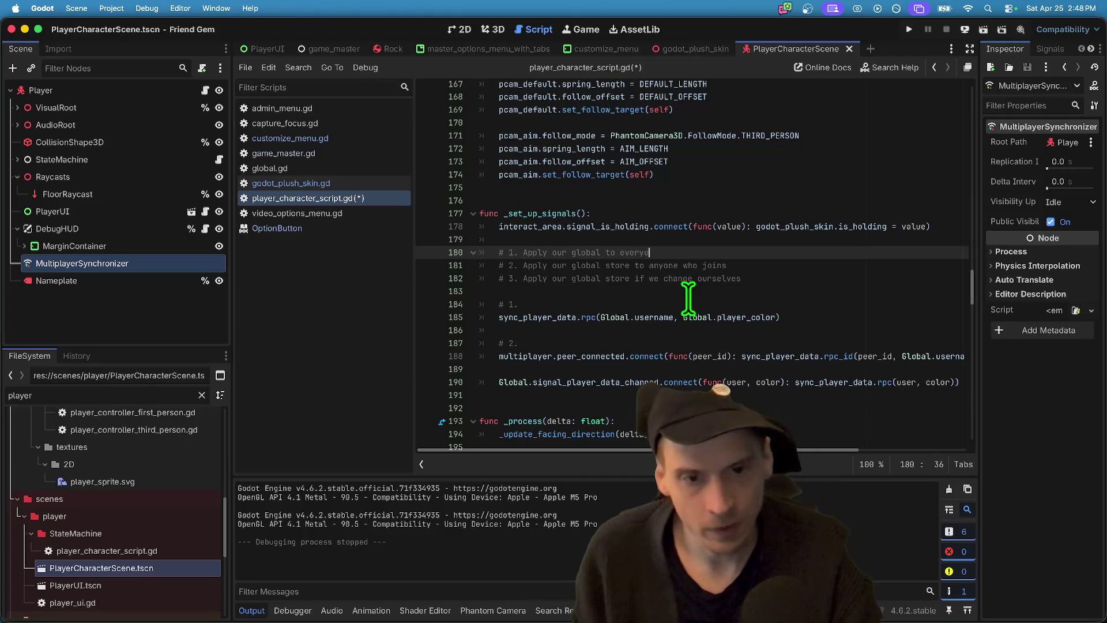
text(ne in the game )
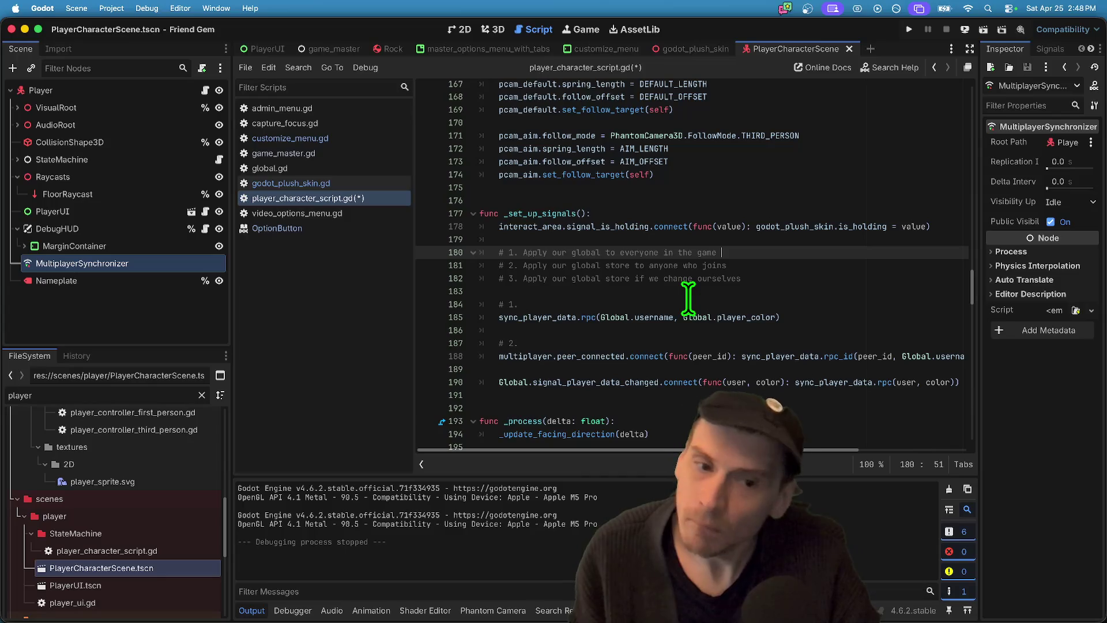
text(when we join)
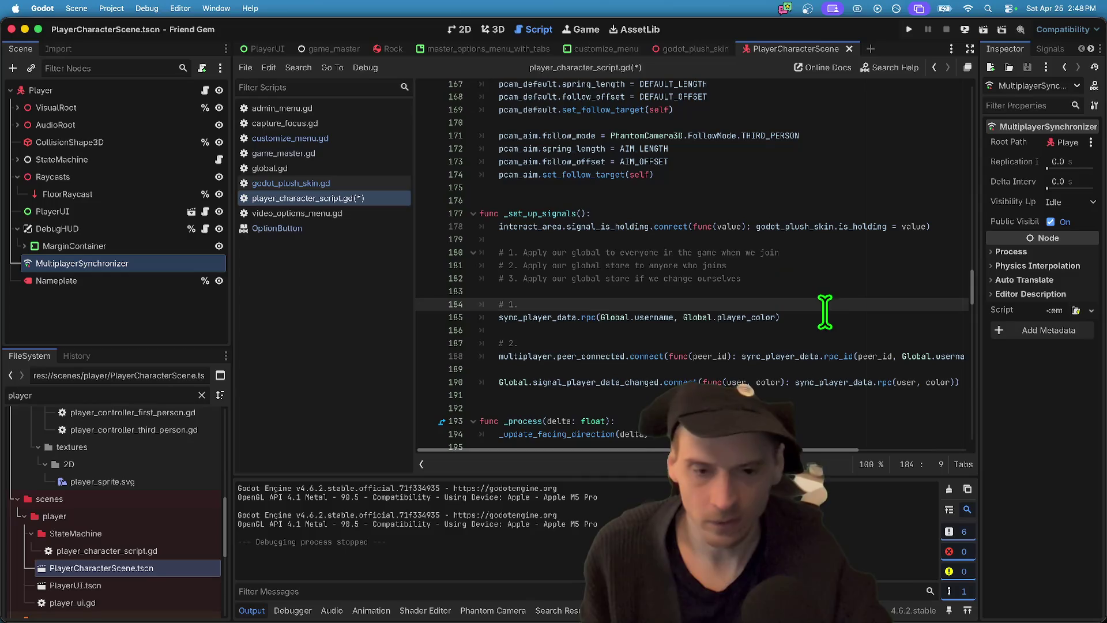
- Remove .rpc so line 185 calls sync_player_data directly, then run the game
double_click(588, 317)
key(BackSpace)
key(BackSpace)
key(super+b)
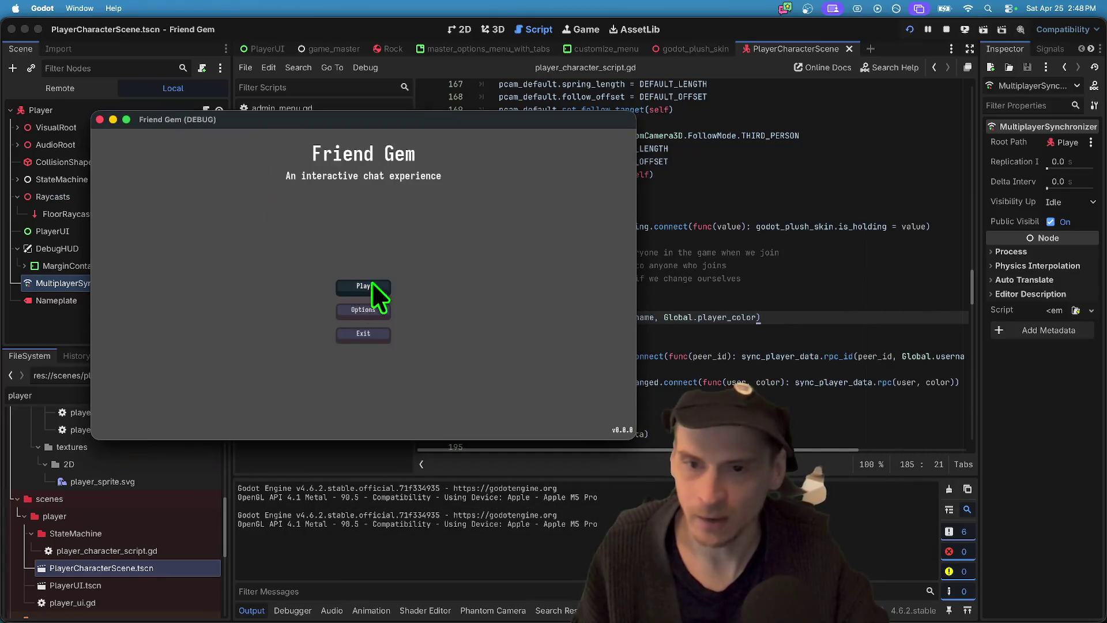
- Set the character colour to purple in the first game window's Customize options
click(372, 284)
key(Escape)
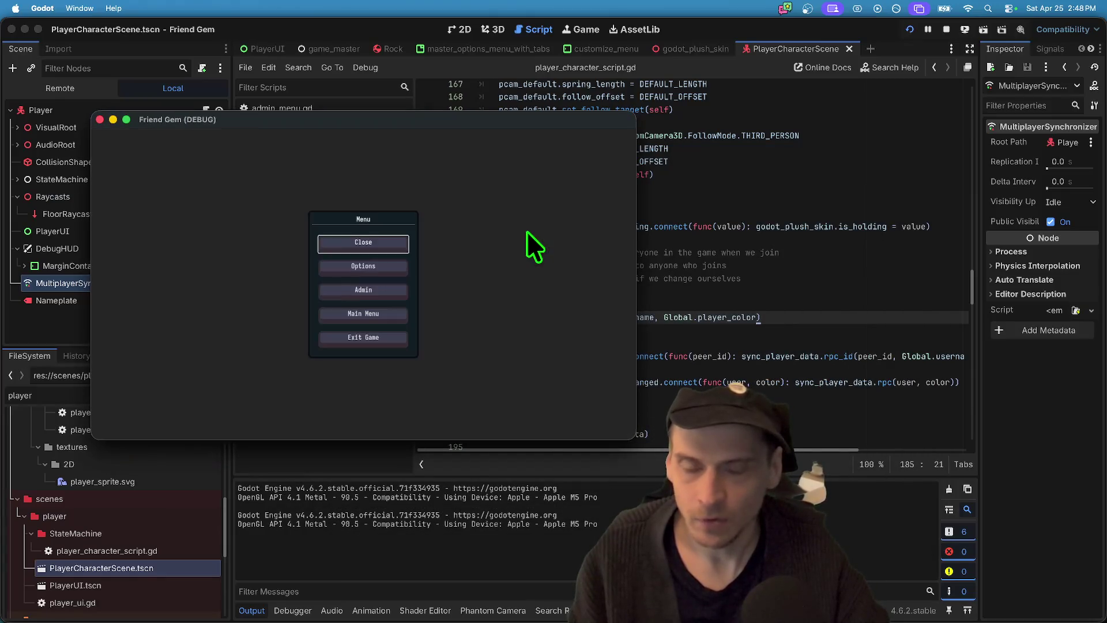
click(398, 267)
click(430, 146)
click(401, 199)
click(391, 254)
click(113, 419)
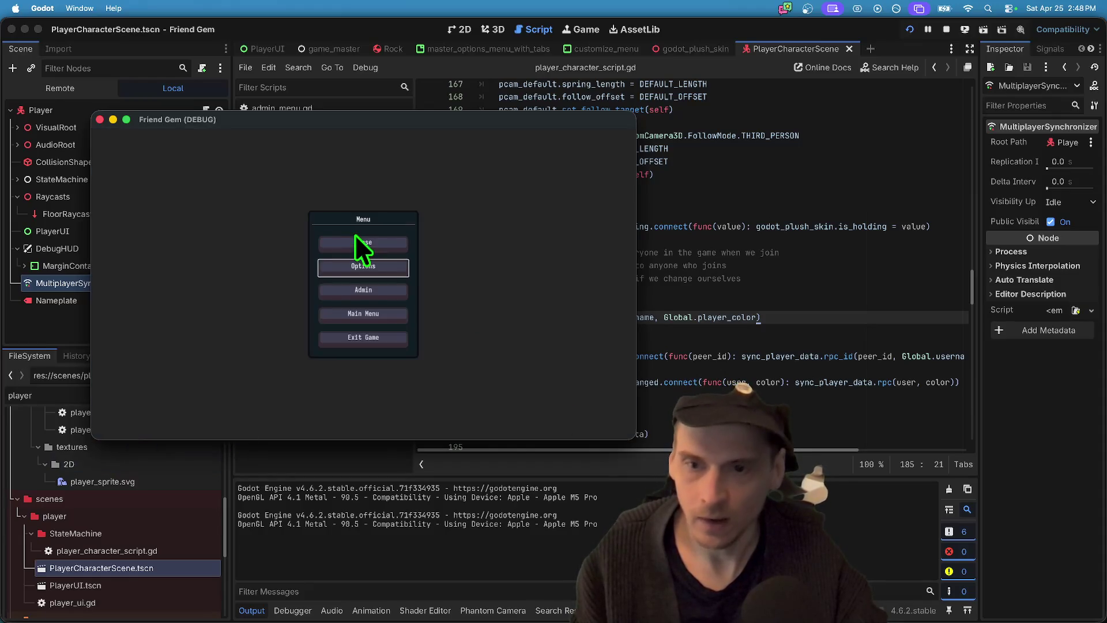
click(355, 242)
- Host a game from the first window
click(344, 279)
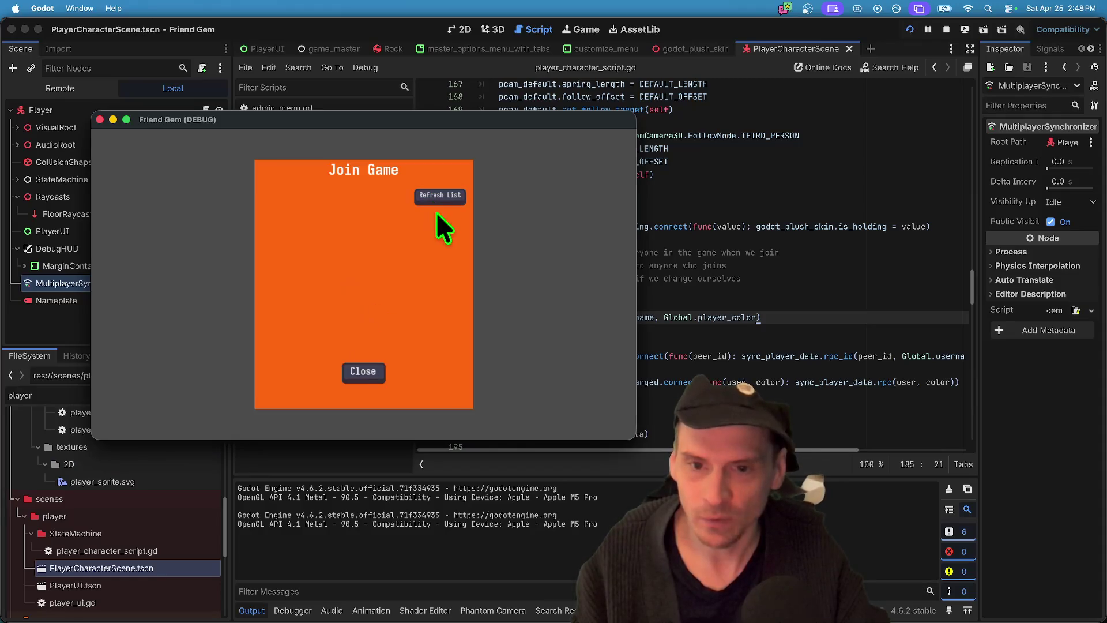
click(369, 371)
click(377, 226)
click(319, 374)
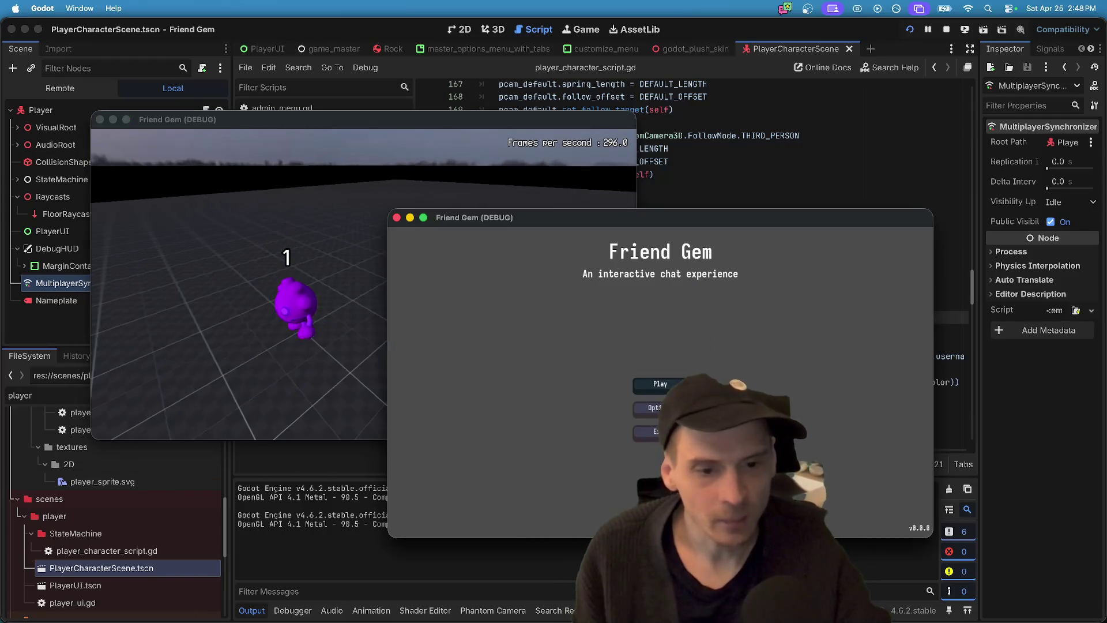
- Join the hosted game from the second window after refreshing the list, then return to the editor
click(657, 381)
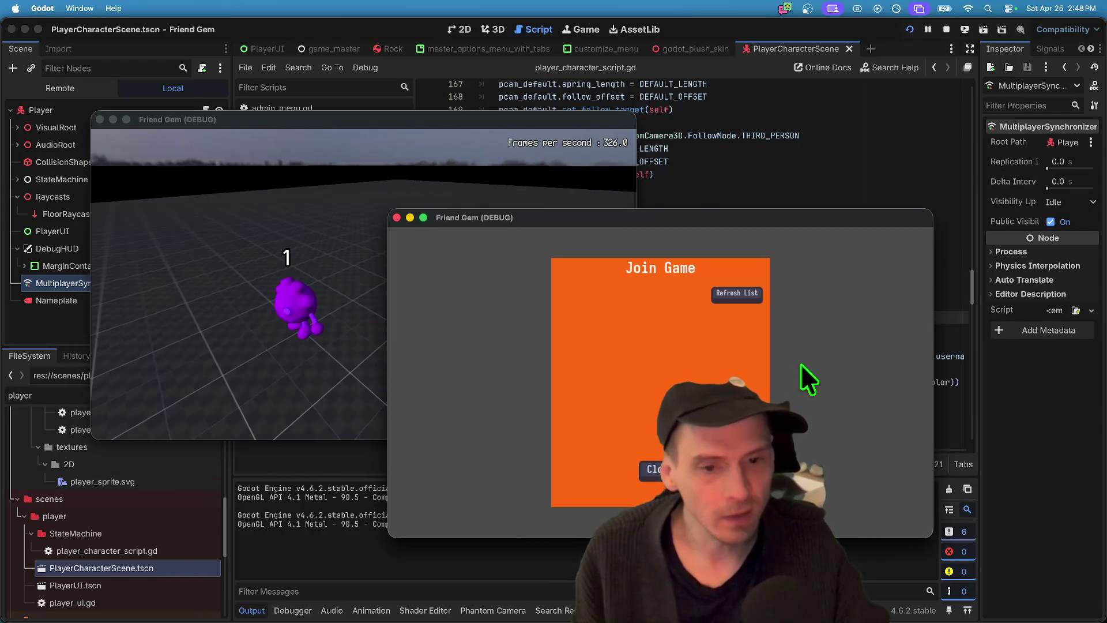
click(732, 293)
click(760, 311)
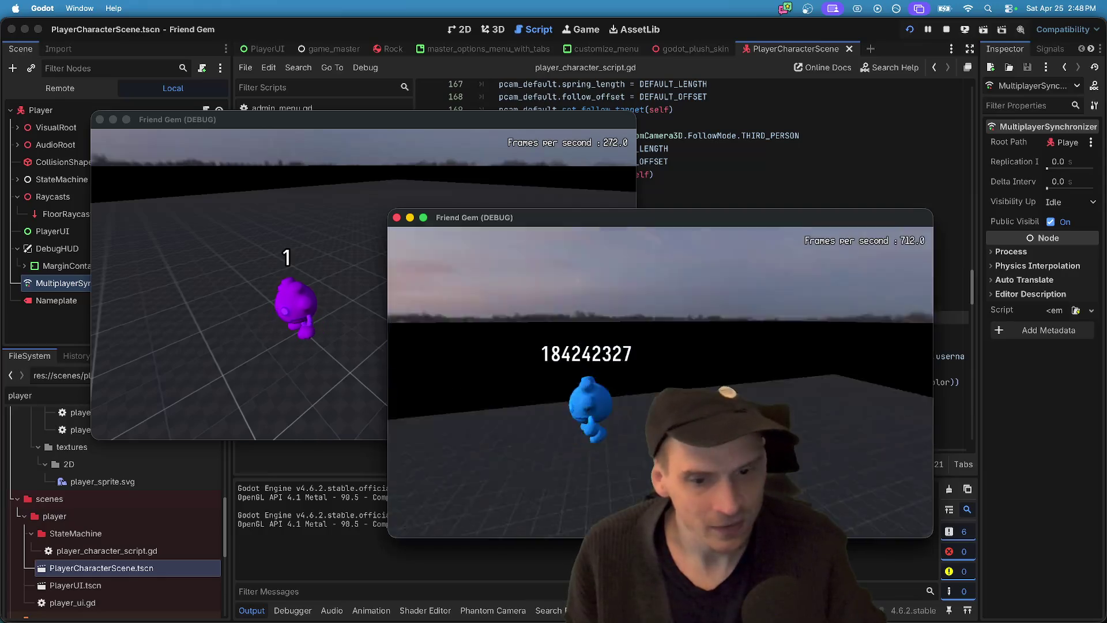
key(super+Tab)
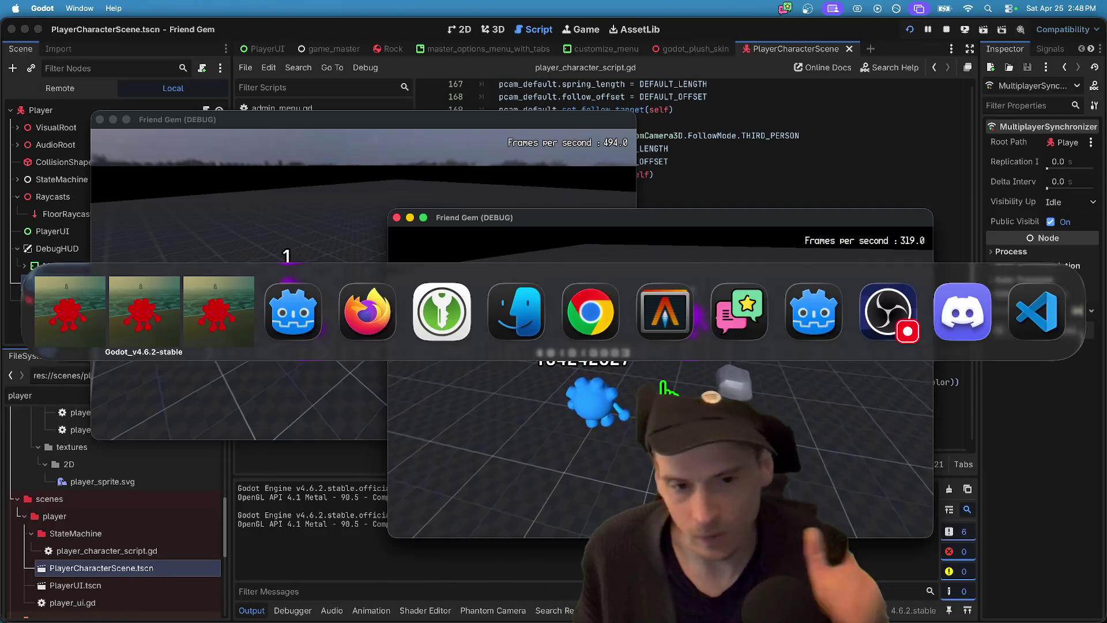
key(Down)
key(Down)
- Add '# 2.' on line 187, comment out line 188's peer_connected, save, and rerun
text(# 2.)
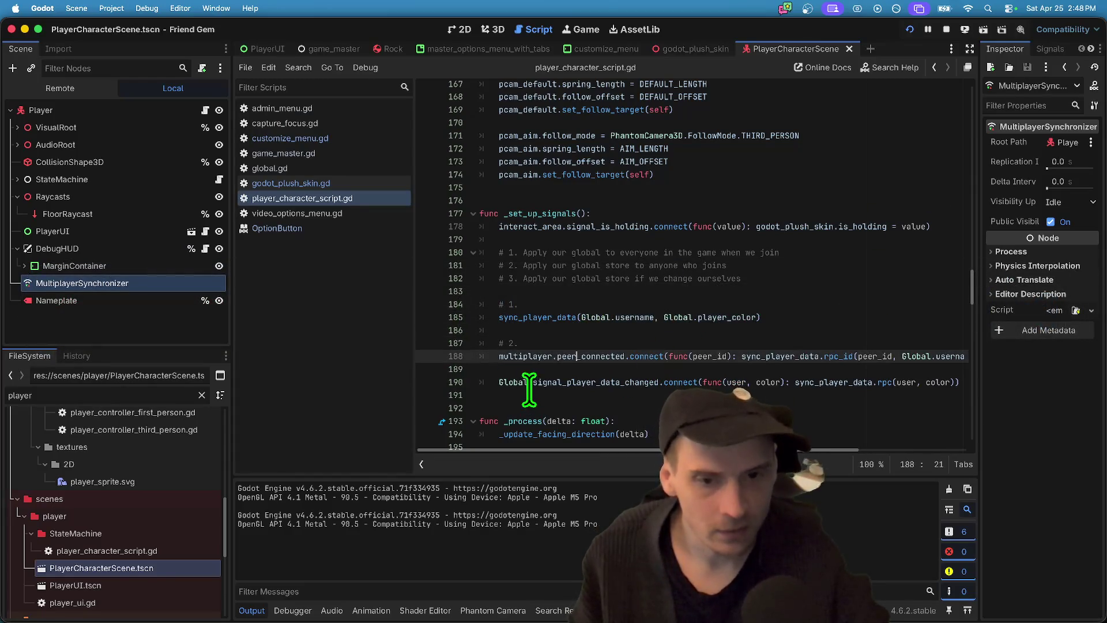
double_click(574, 355)
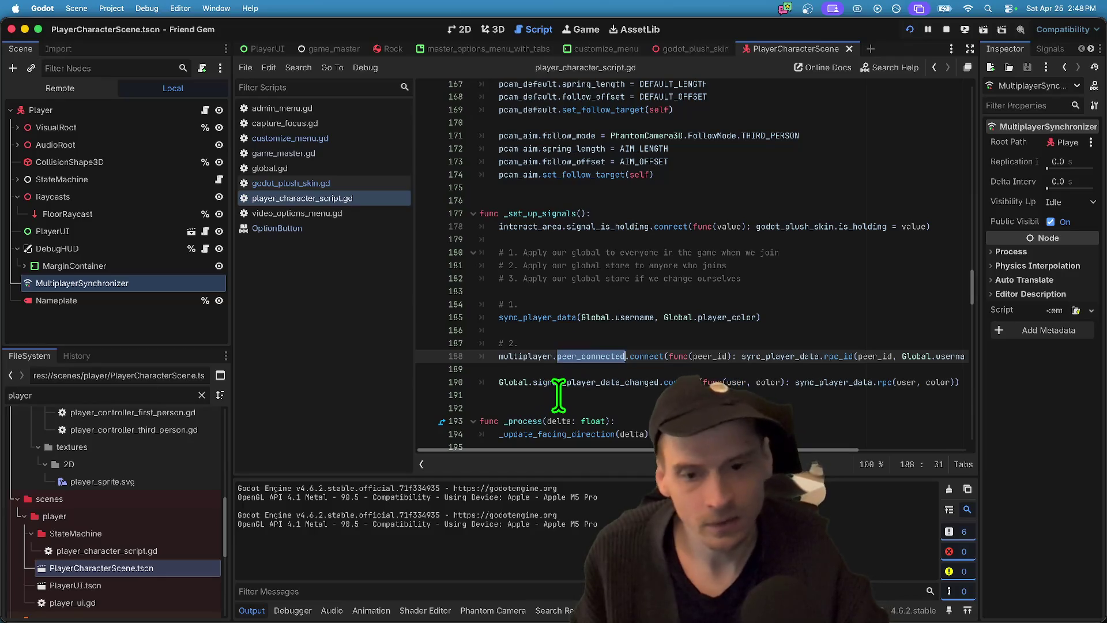
key(super+k)
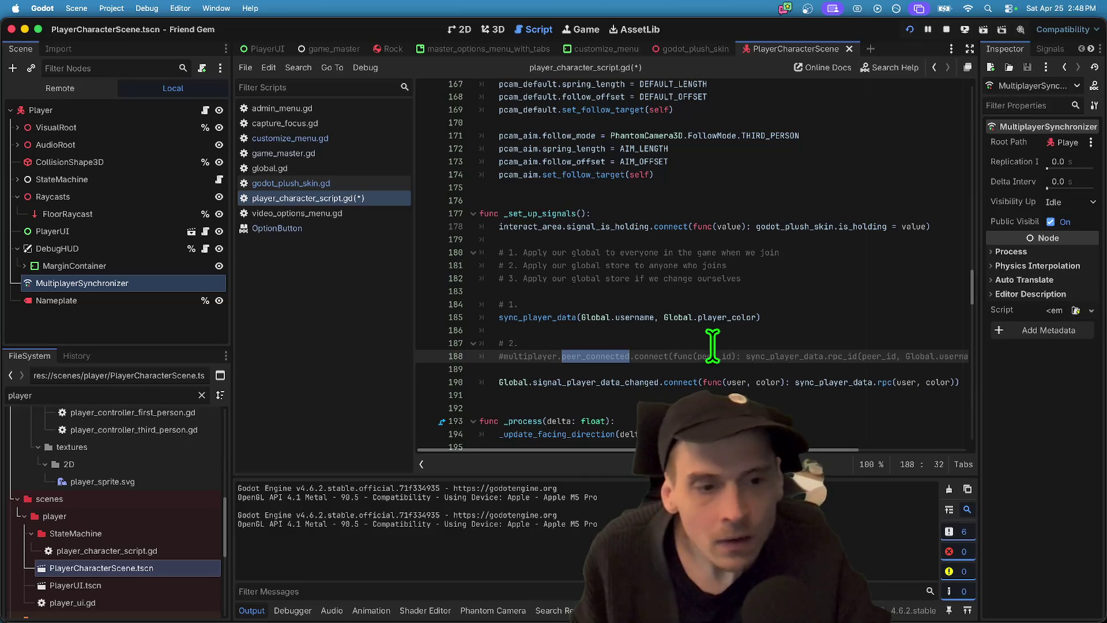
key(super+s)
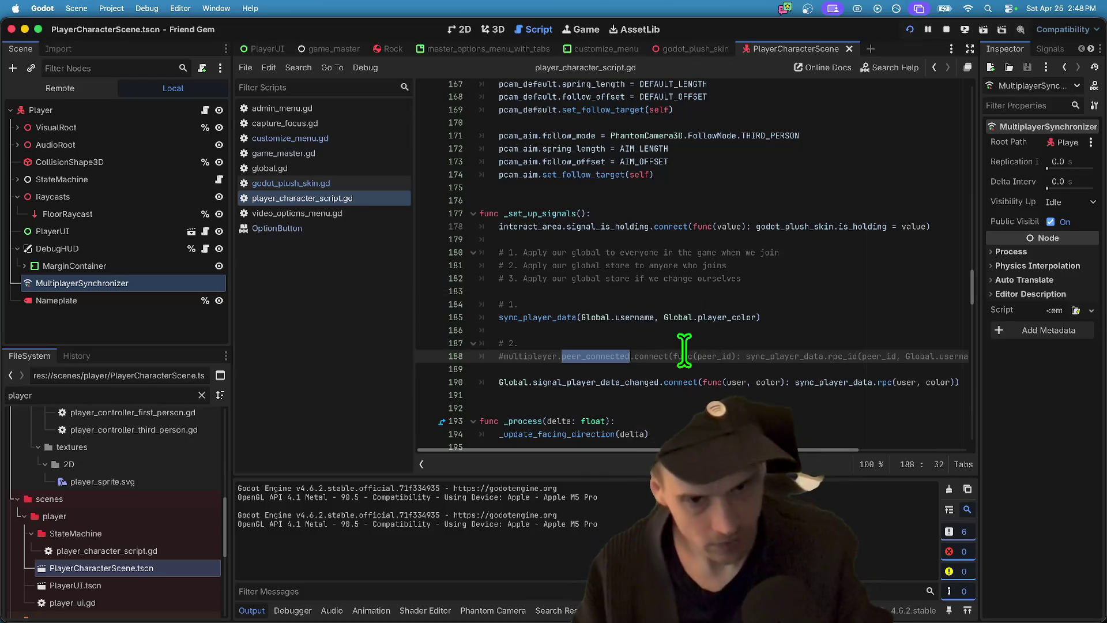
key(super+b)
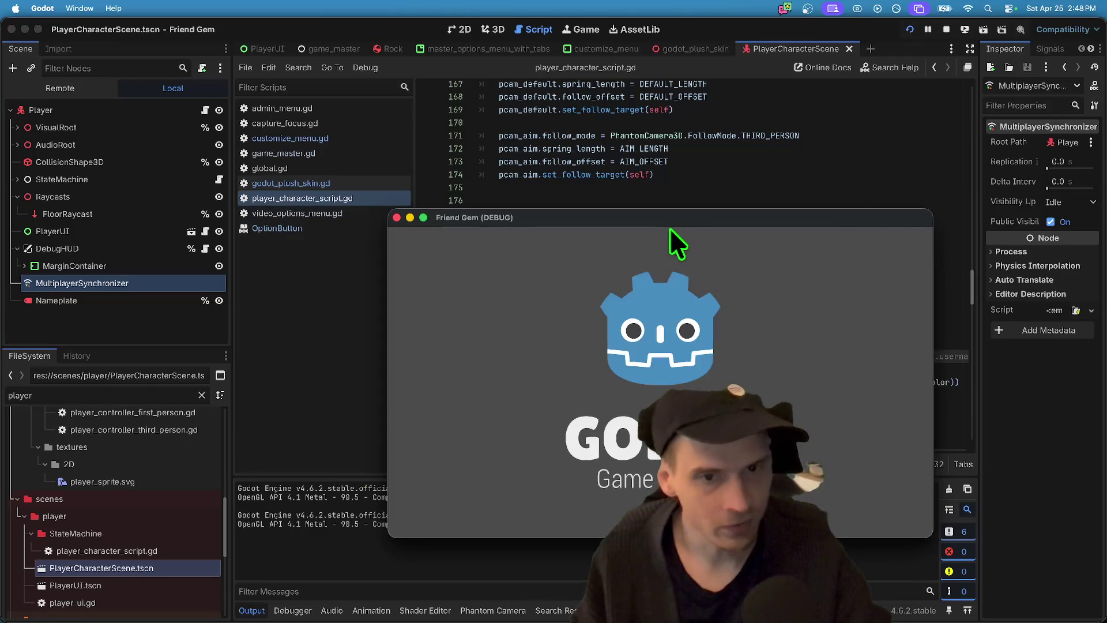
- Move the second game window top-left and host a game from the first window
drag(527, 229, 109, 115)
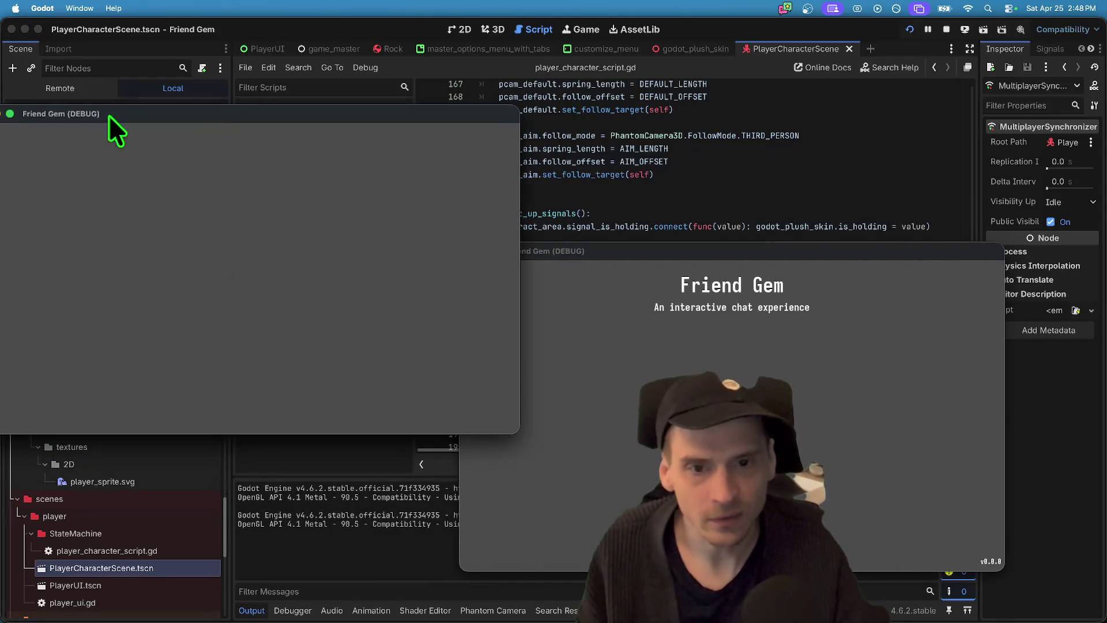
click(264, 283)
click(252, 224)
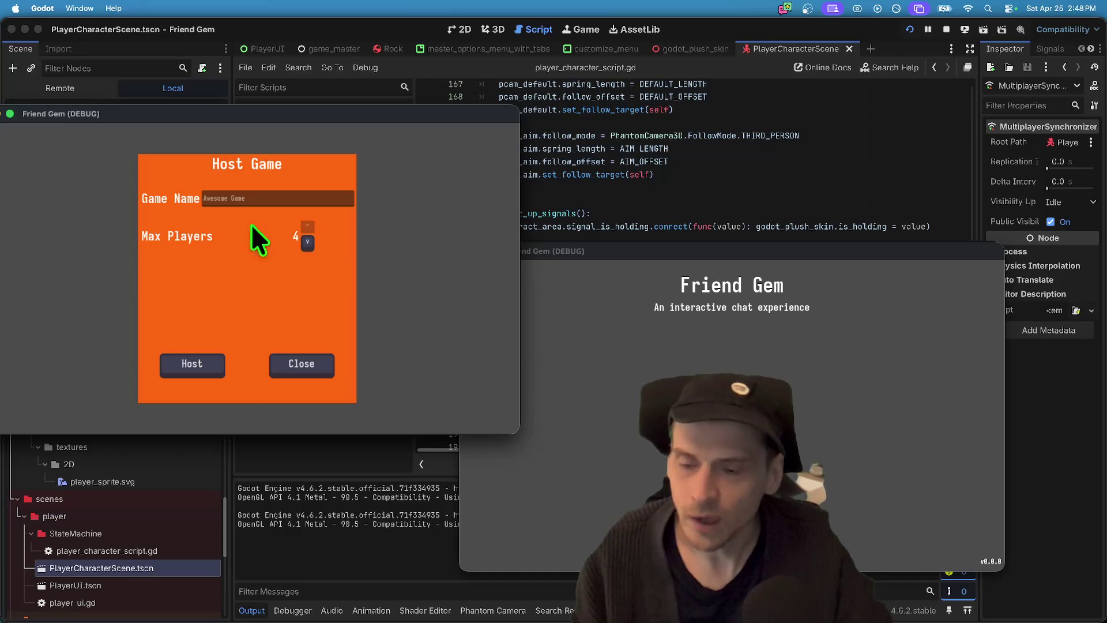
click(175, 367)
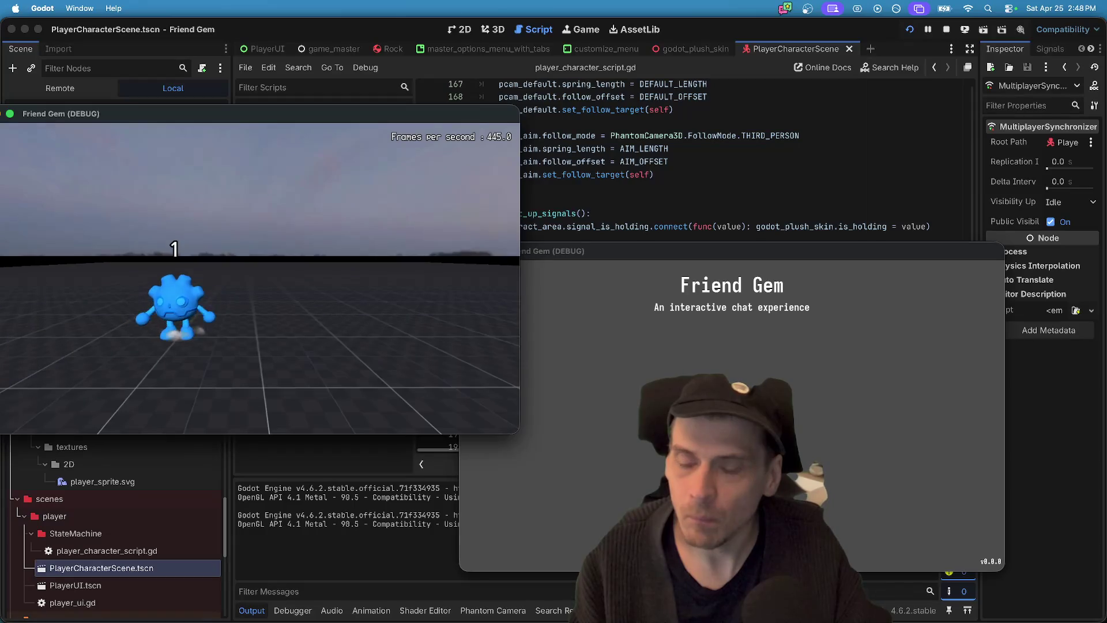
- Change the hosting character's colour to orange in the Customize options
key(Escape)
click(248, 260)
click(309, 140)
click(278, 188)
click(275, 257)
click(5, 412)
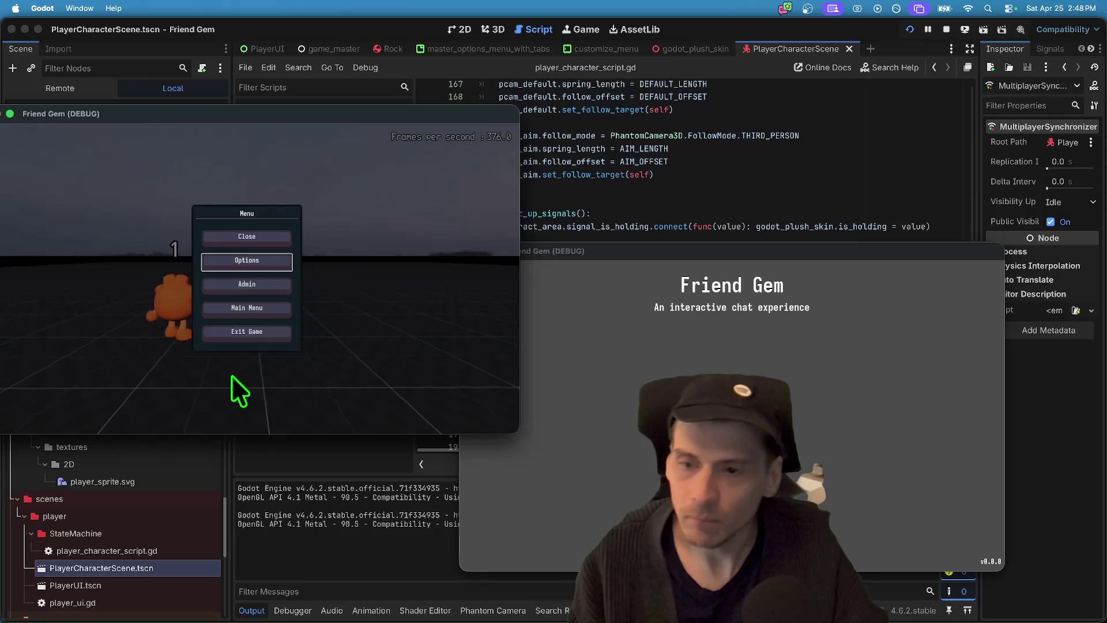
key(Escape)
key(Escape)
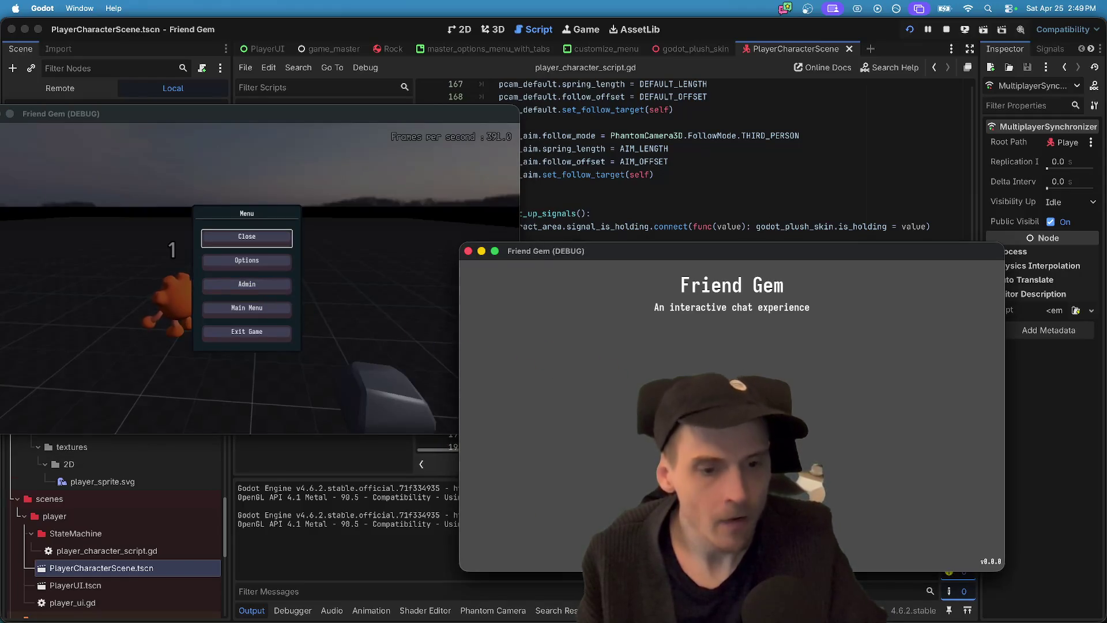
- Join Awesome Game from the second window, stop the game, and uncomment line 188
click(833, 329)
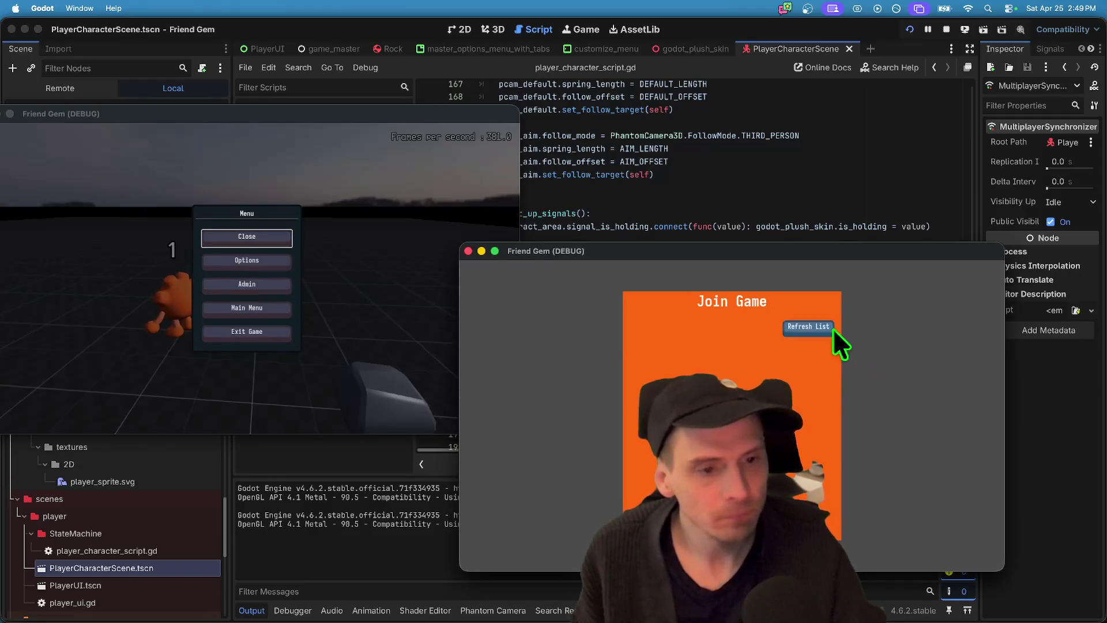
click(822, 368)
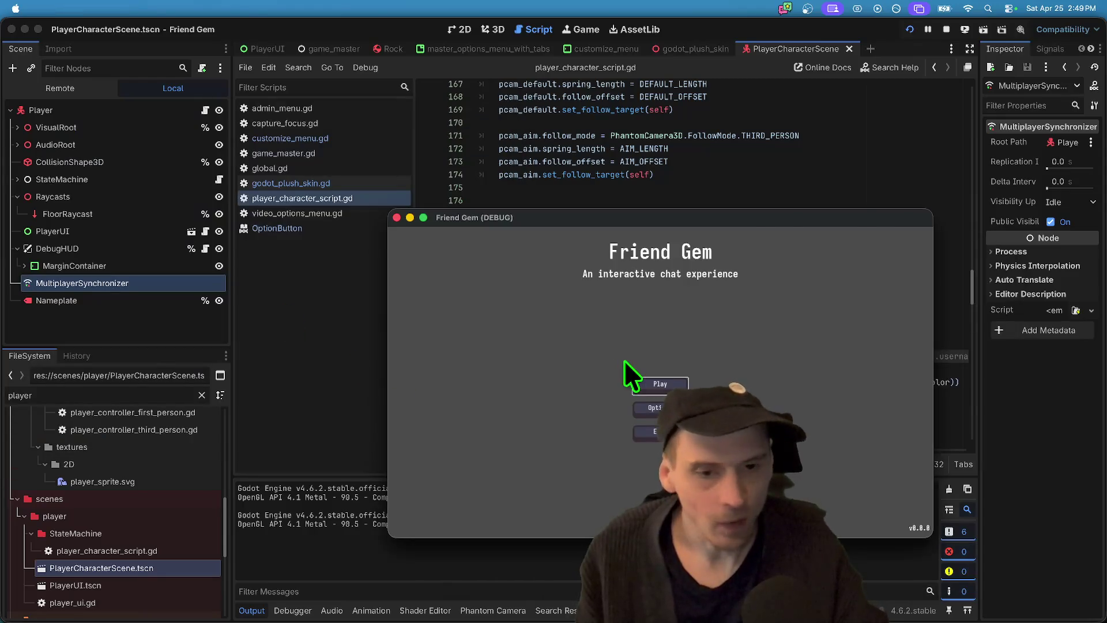
key(super+period)
click(746, 334)
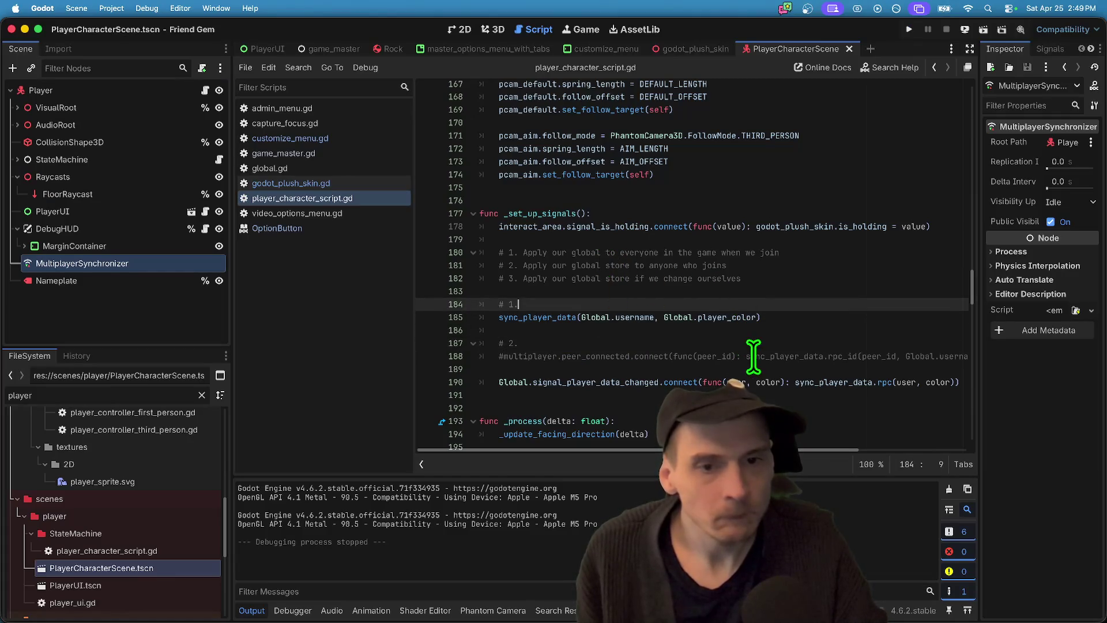
key(super+z)
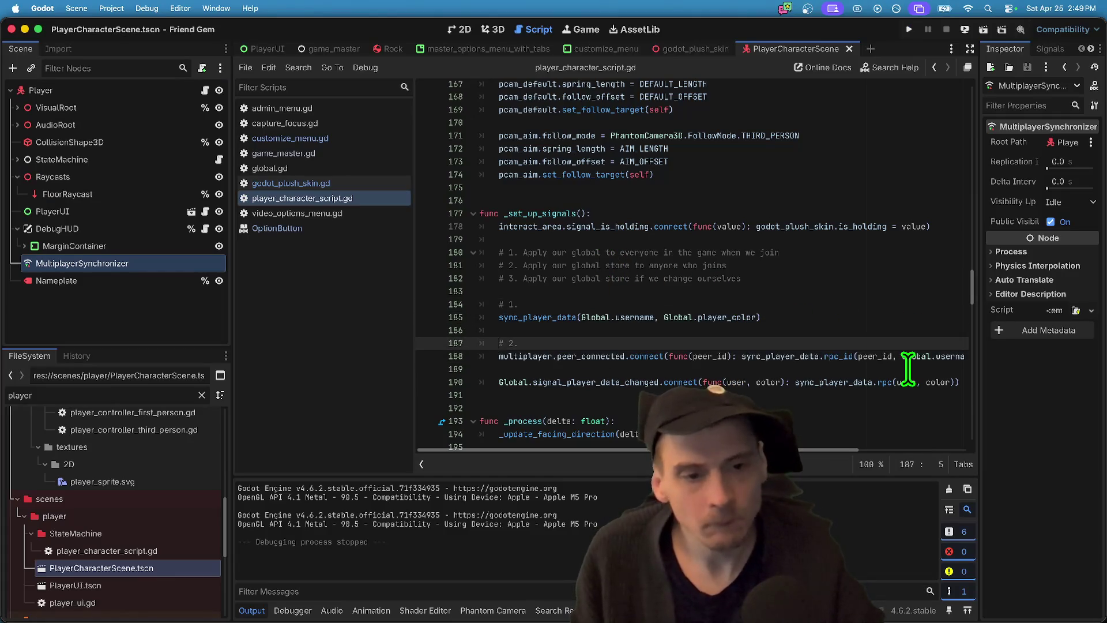